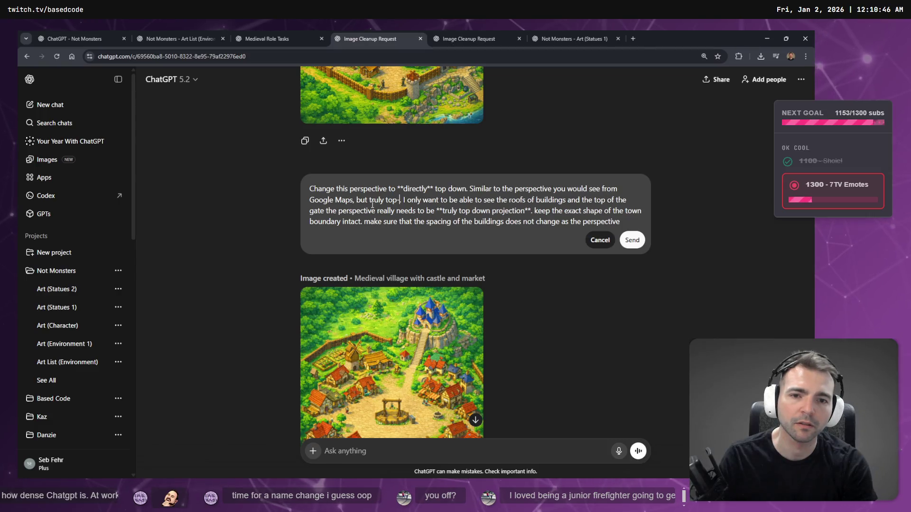
# - Remove the stray period from the top-down village request, resend it, and switch to tldraw
pyautogui.press('BackSpace')
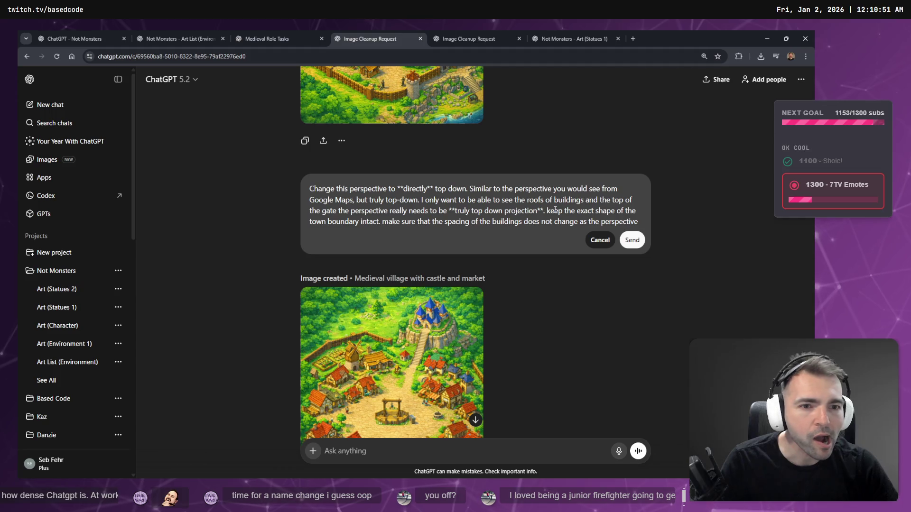
pyautogui.click(632, 240)
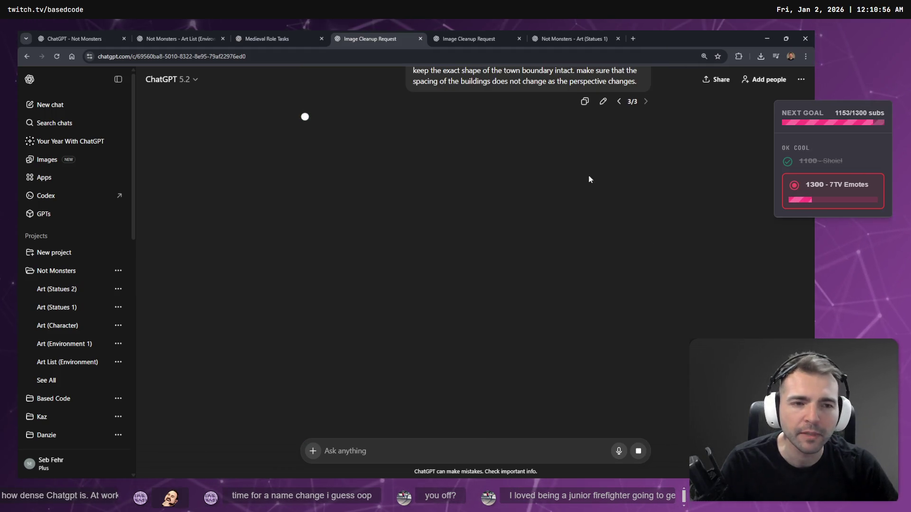
pyautogui.scroll(2, 596, 197)
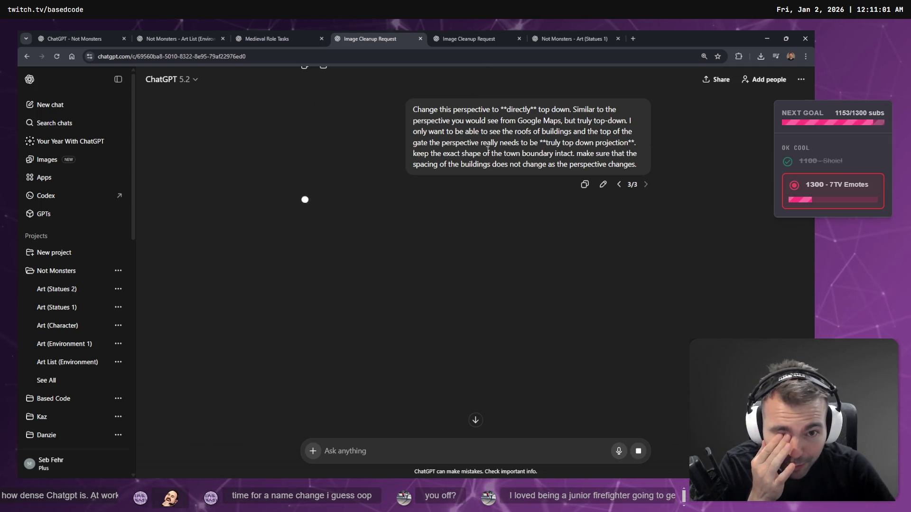
pyautogui.scroll(10, 511, 174)
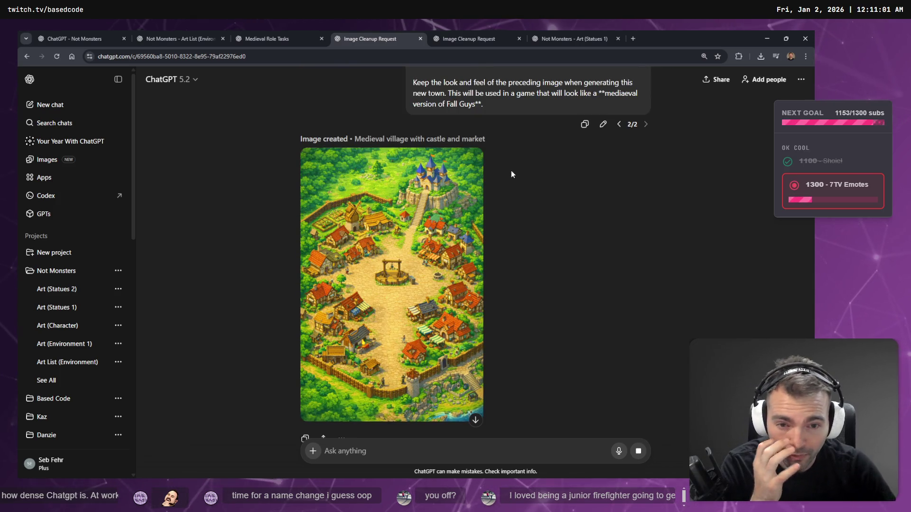
pyautogui.scroll(-1, 511, 170)
pyautogui.scroll(-6, 474, 248)
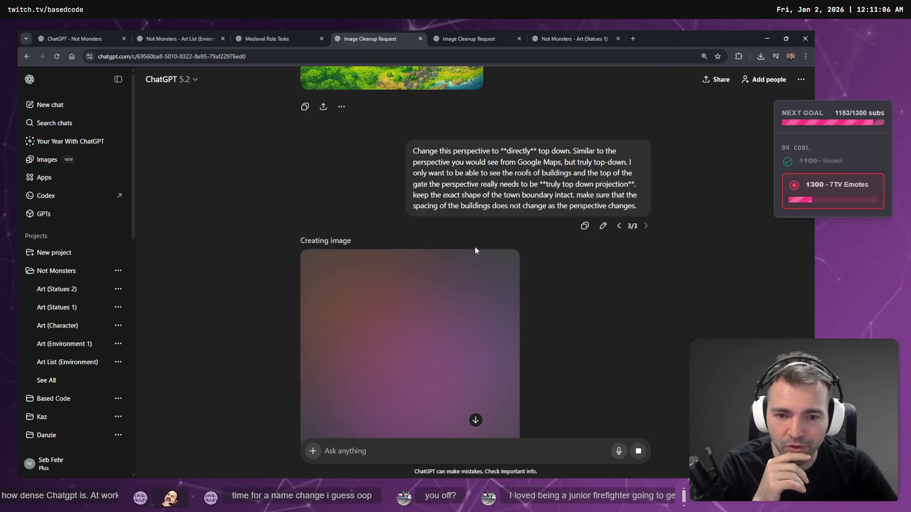
pyautogui.scroll(5, 479, 252)
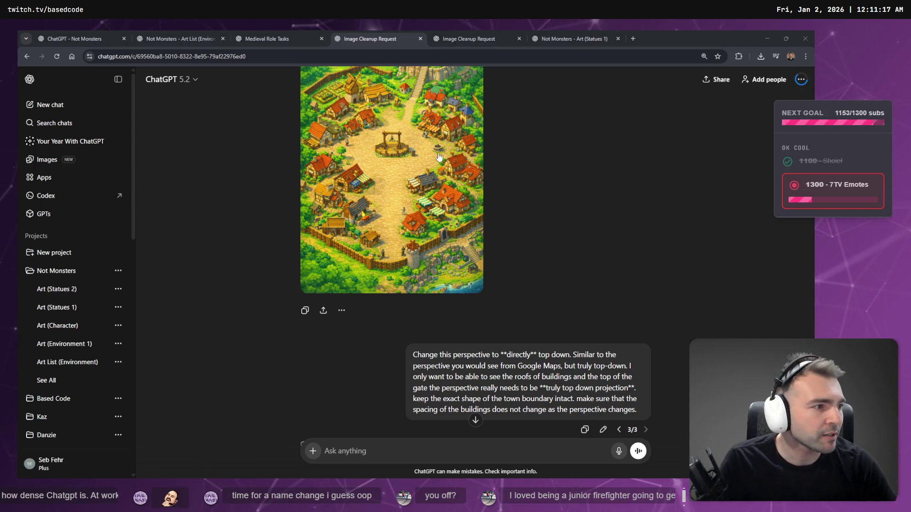
pyautogui.hotkey('alt', 'Tab')
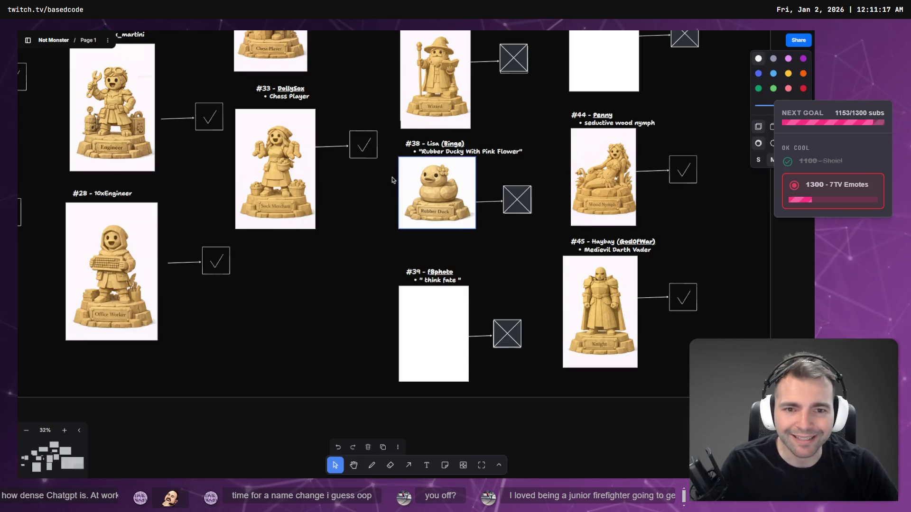
# - Add a 'Wooden Town Wall' text label under the tower in the Architecture frame
pyautogui.scroll(-6, 400, 186)
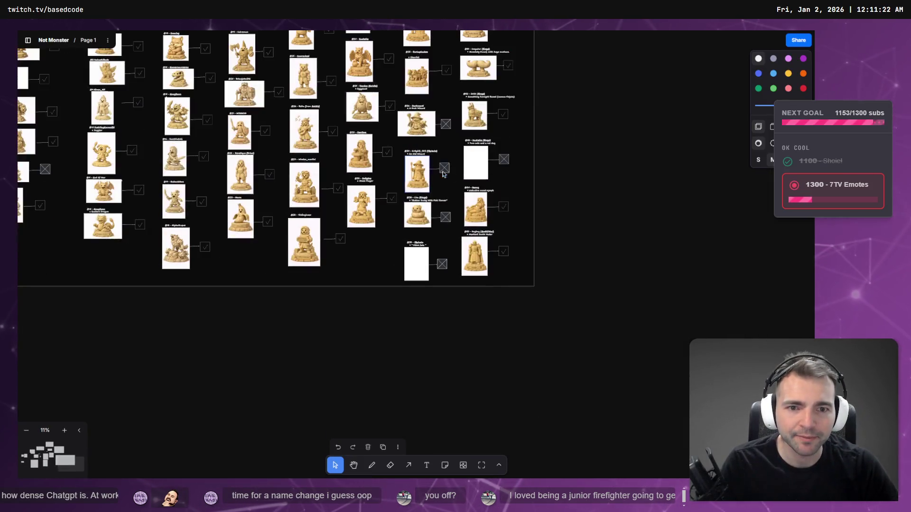
pyautogui.scroll(-5, 416, 309)
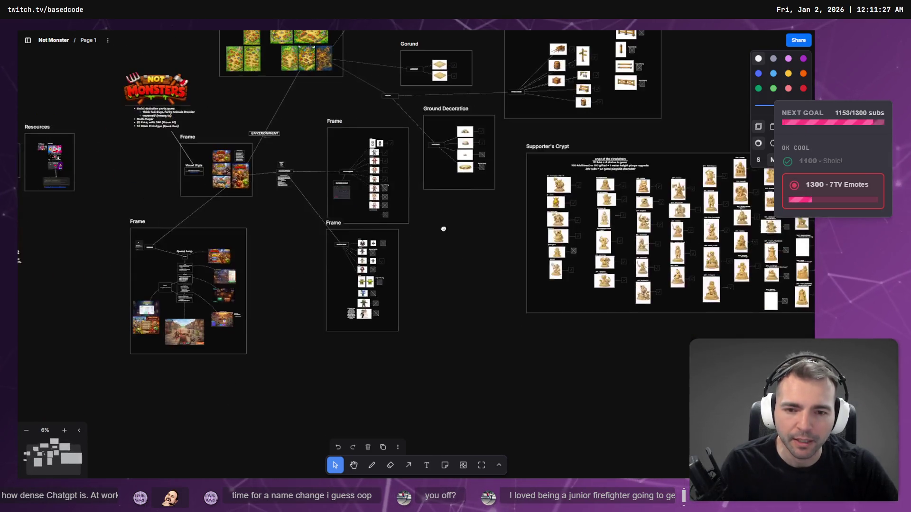
pyautogui.scroll(4, 424, 204)
pyautogui.scroll(4, 521, 256)
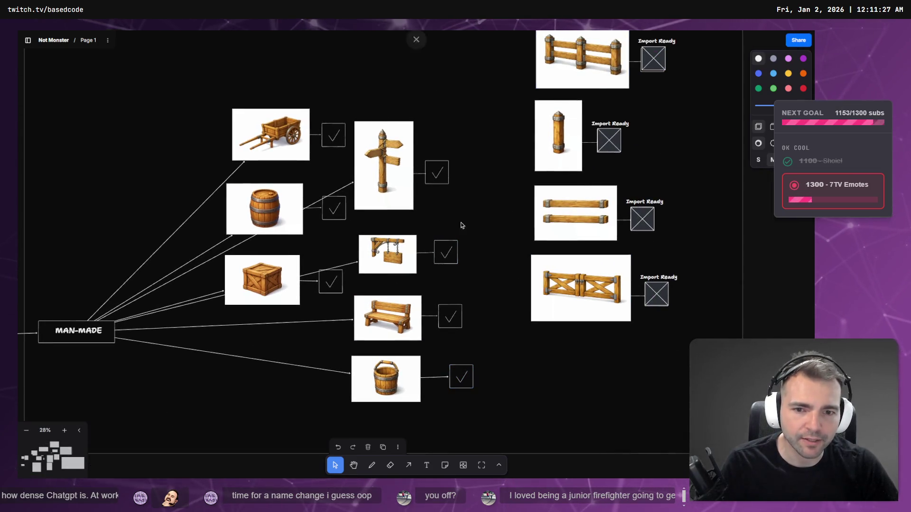
pyautogui.hscroll(-5, 419, 116)
pyautogui.scroll(2, 419, 116)
pyautogui.hscroll(-10, 396, 198)
pyautogui.scroll(5, 397, 198)
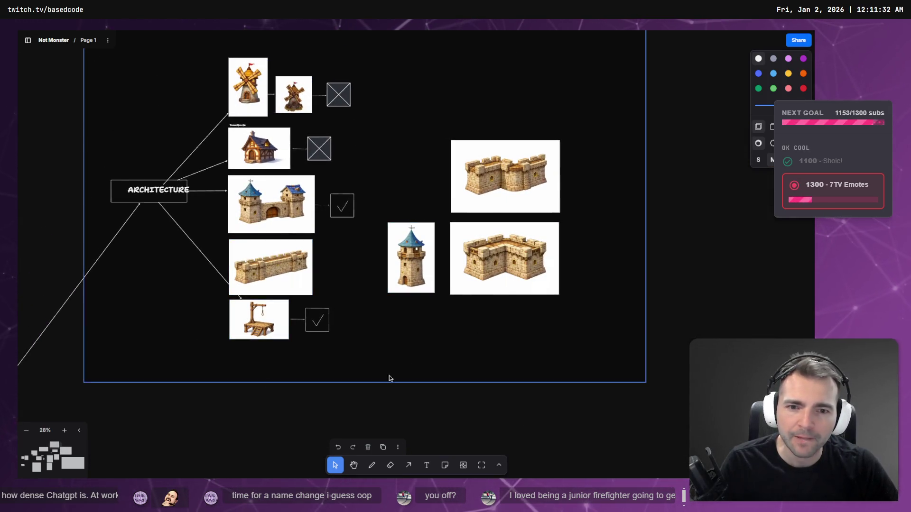
pyautogui.scroll(-3, 511, 348)
pyautogui.hscroll(2, 511, 348)
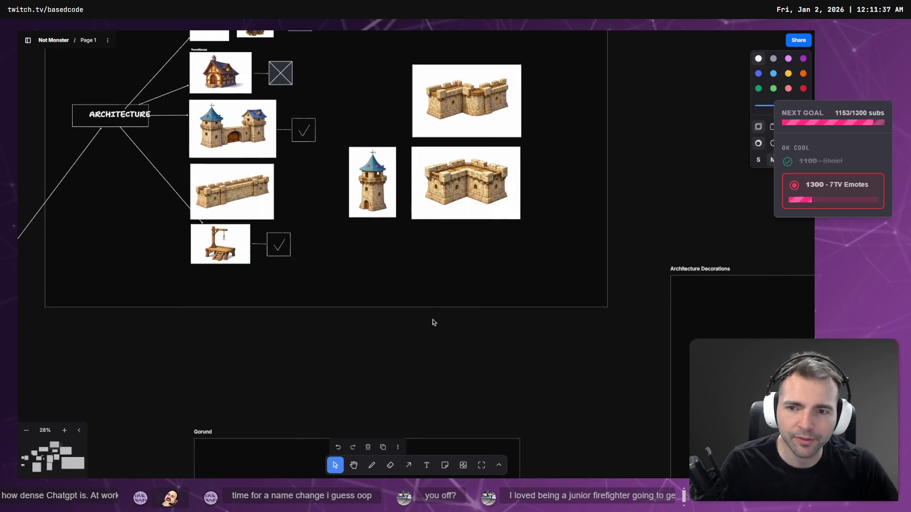
pyautogui.scroll(2, 435, 296)
pyautogui.hscroll(3, 436, 296)
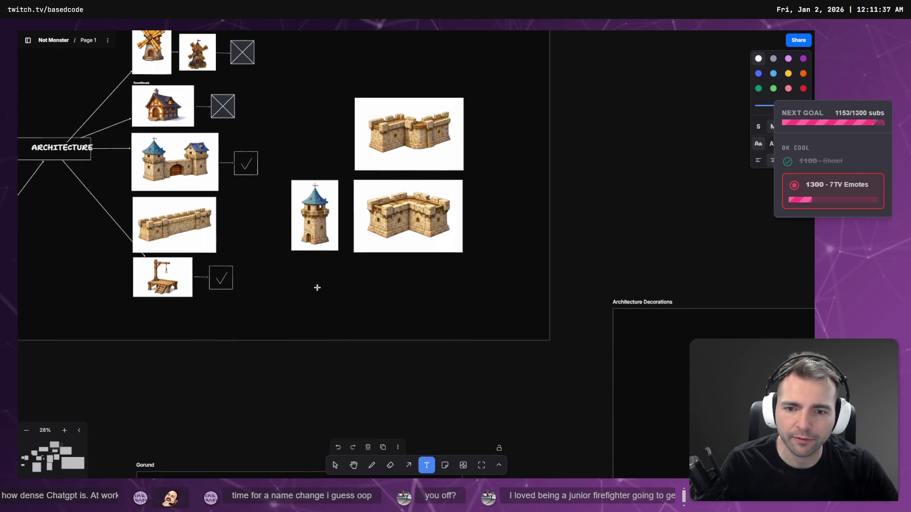
pyautogui.write('Wooden')
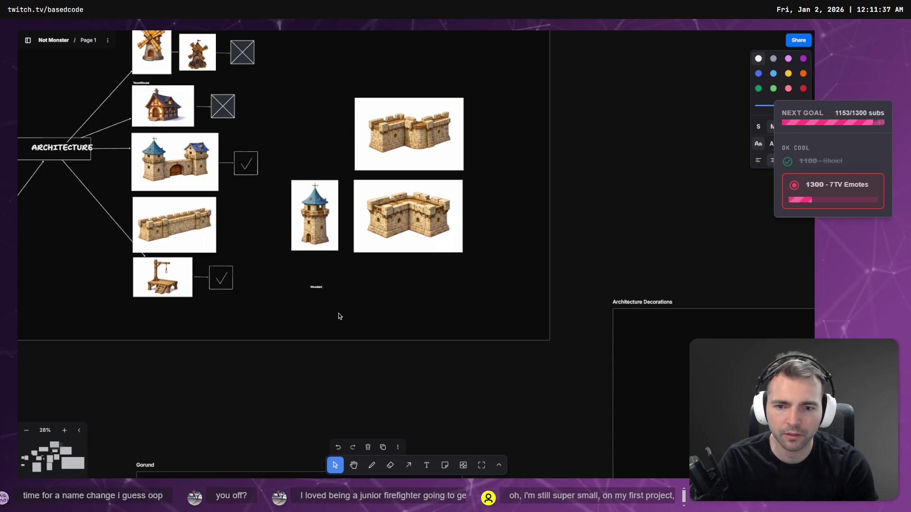
pyautogui.write(' Town Wall')
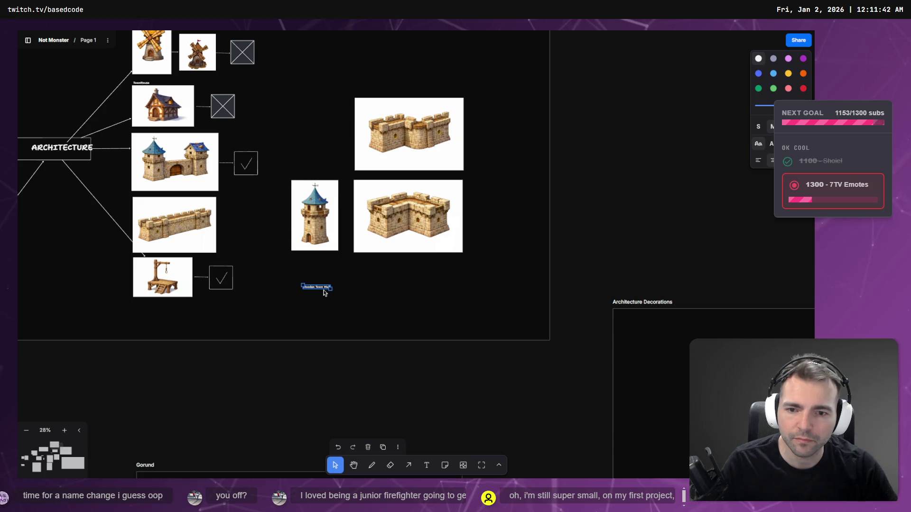
pyautogui.press('Escape')
pyautogui.moveTo(333, 291); pyautogui.dragTo(318, 283)
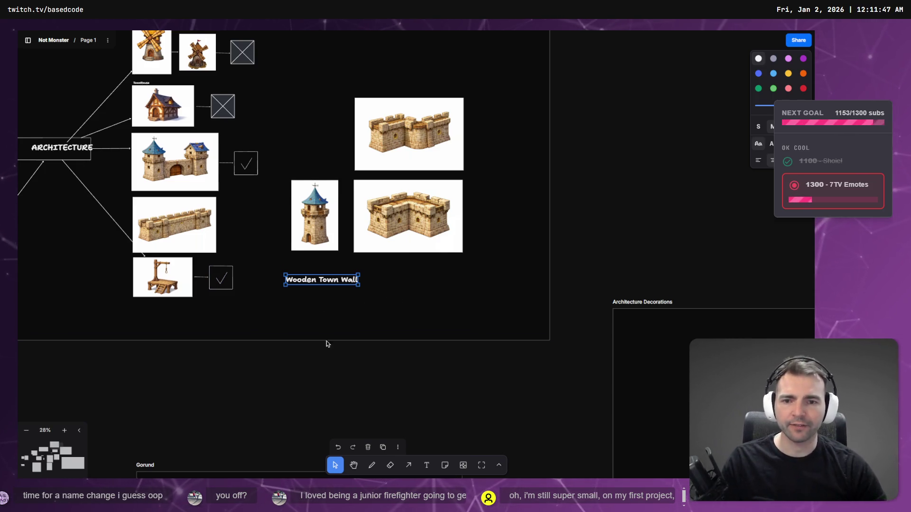
# - Draw a new empty frame above the Architecture Decorations frame
pyautogui.scroll(-5, 326, 346)
pyautogui.scroll(-5, 362, 137)
pyautogui.scroll(-4, 303, 287)
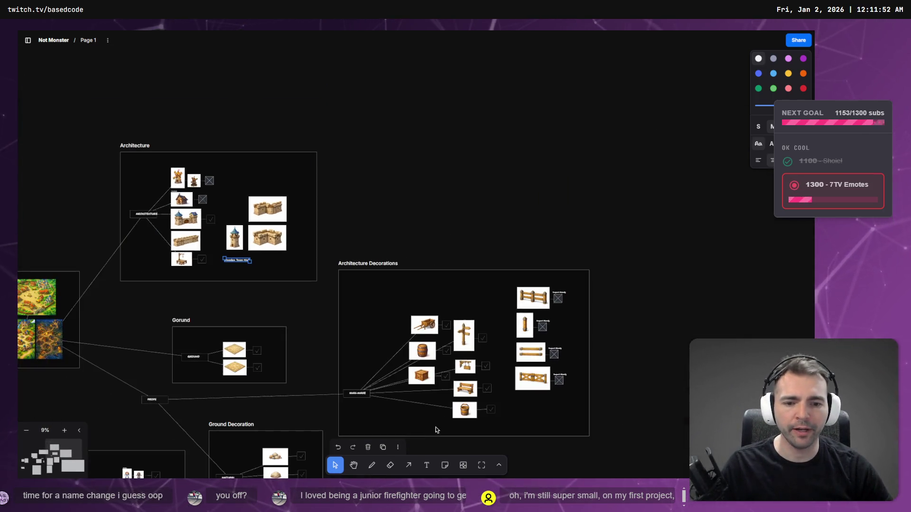
pyautogui.press('f')
pyautogui.moveTo(339, 102)
pyautogui.mouseDown()
pyautogui.moveTo(525, 224)
pyautogui.moveTo(595, 235)
pyautogui.mouseUp()
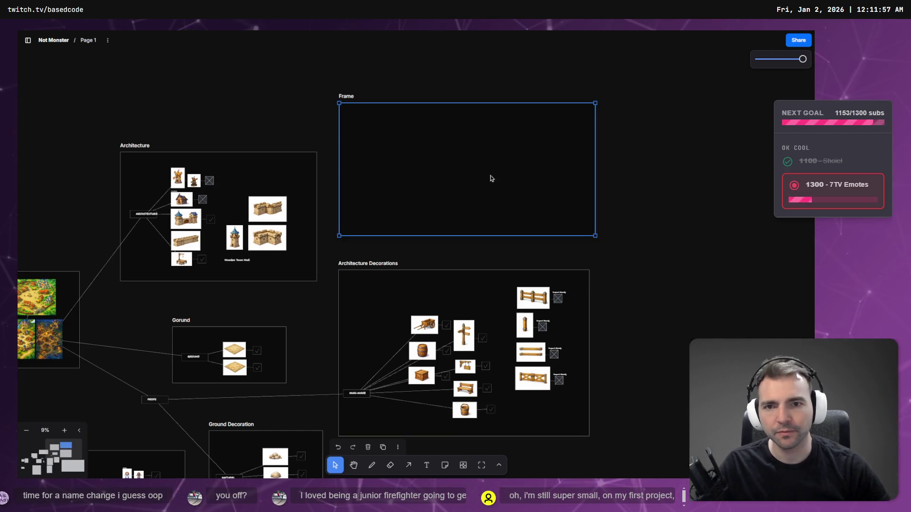
# - Retitle the new frame 'Distant Objects', replacing the first-typed 'Background', and deselect it
pyautogui.doubleClick(342, 96)
pyautogui.write('Background')
pyautogui.hotkey('ctrl', 'a')
pyautogui.press('BackSpace')
pyautogui.write('Distant Ob')
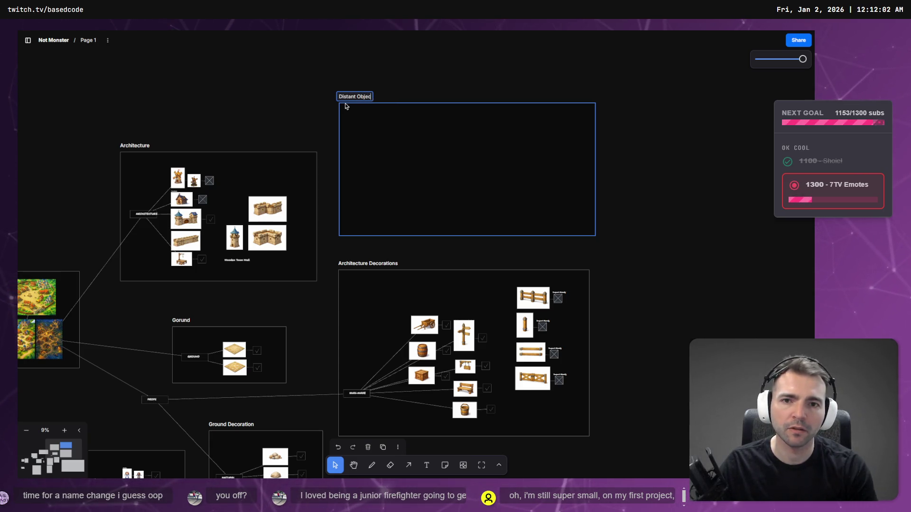
pyautogui.write('jects')
pyautogui.press('Return')
pyautogui.click(294, 126)
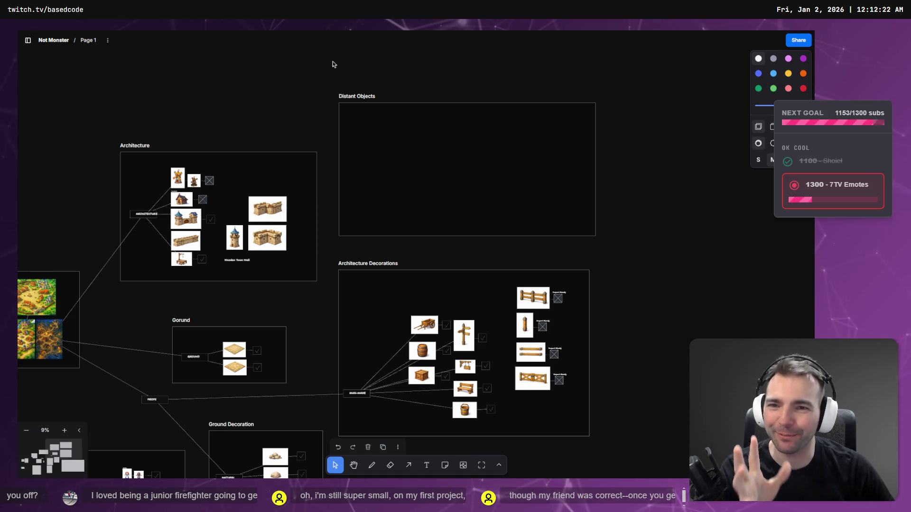
pyautogui.scroll(-10, 470, 187)
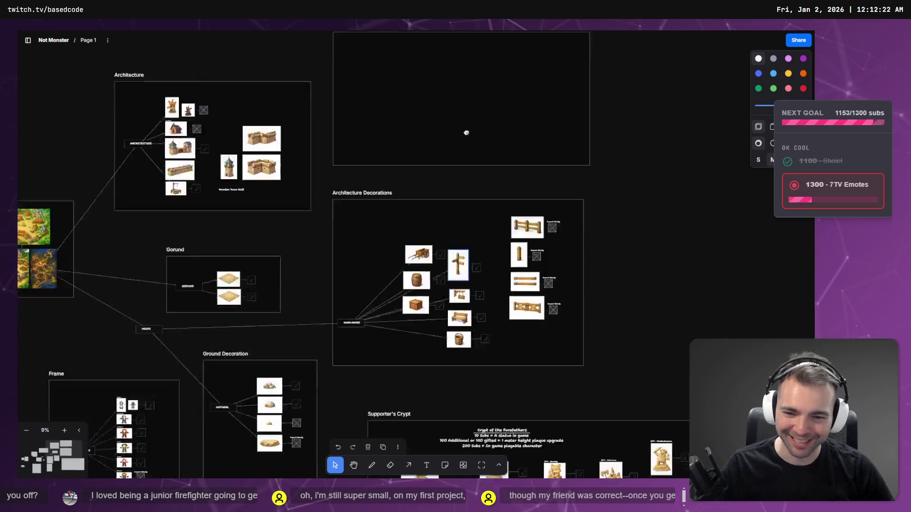
# - Zoom to the Stitch link card beside the MENUS box and follow its link
pyautogui.hscroll(4, 462, 243)
pyautogui.scroll(-2, 462, 243)
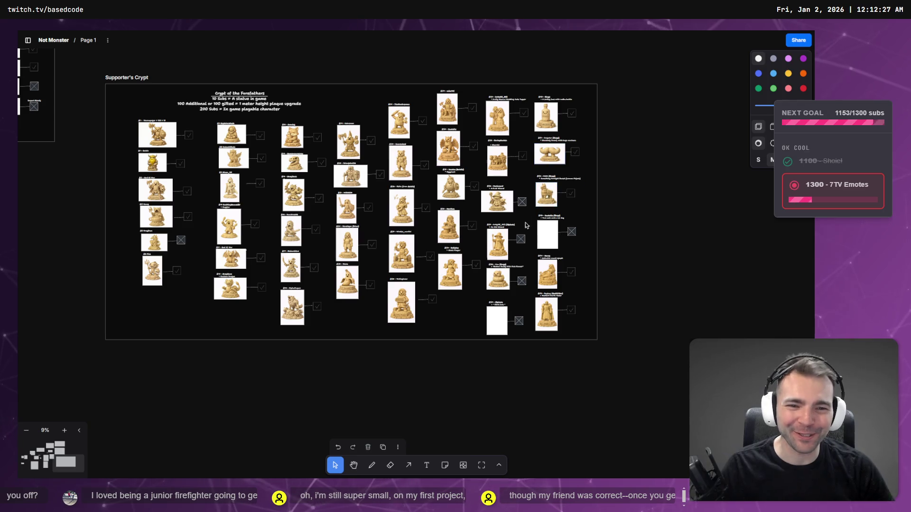
pyautogui.scroll(10, 503, 207)
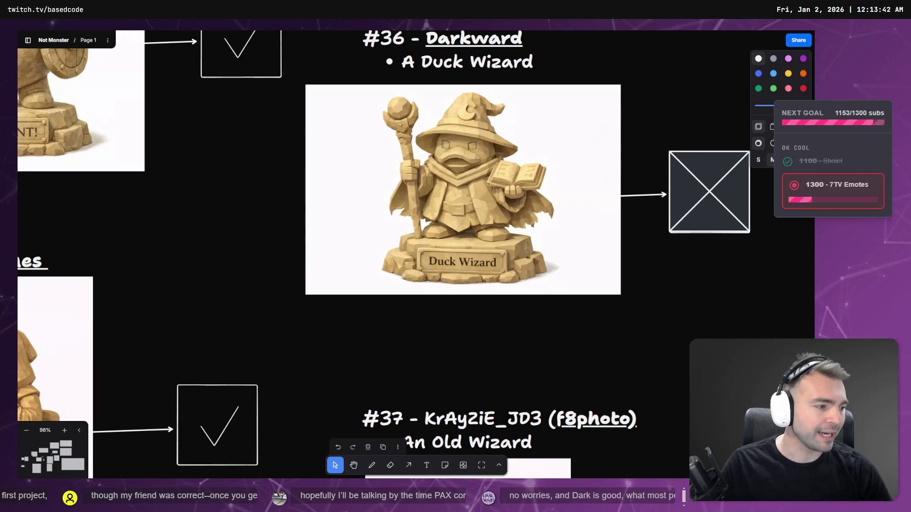
pyautogui.scroll(-10, 331, 238)
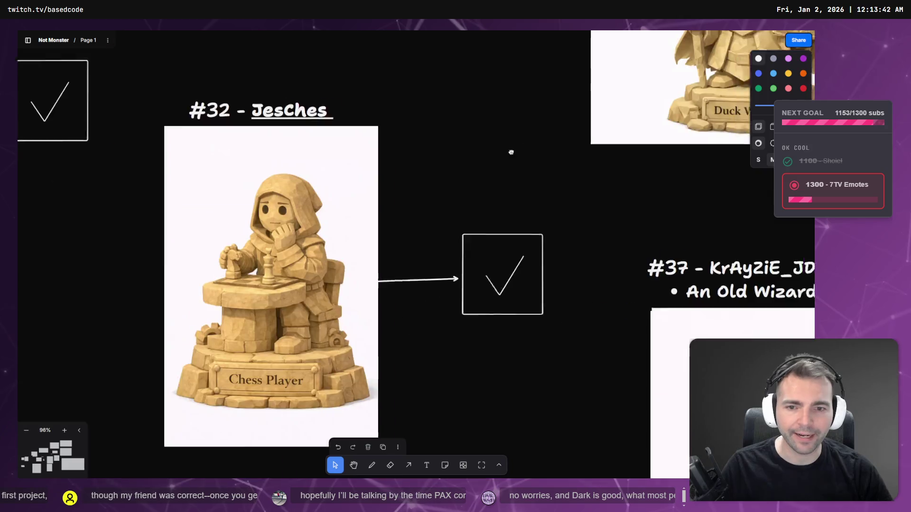
pyautogui.scroll(-10, 419, 230)
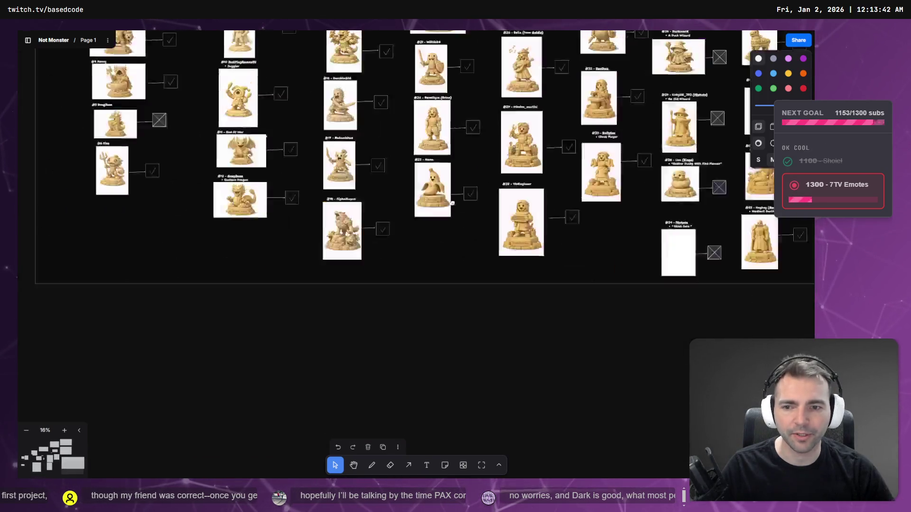
pyautogui.hscroll(-5, 547, 290)
pyautogui.scroll(10, 353, 245)
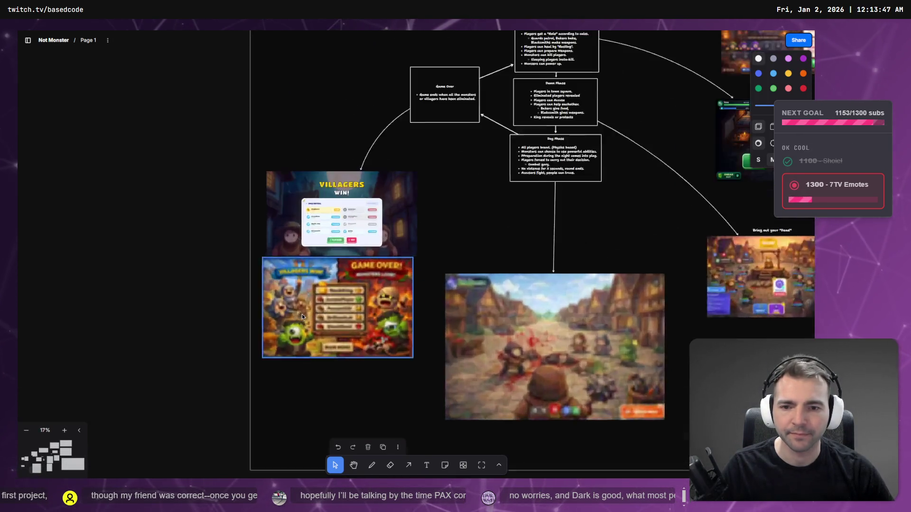
pyautogui.scroll(1, 353, 244)
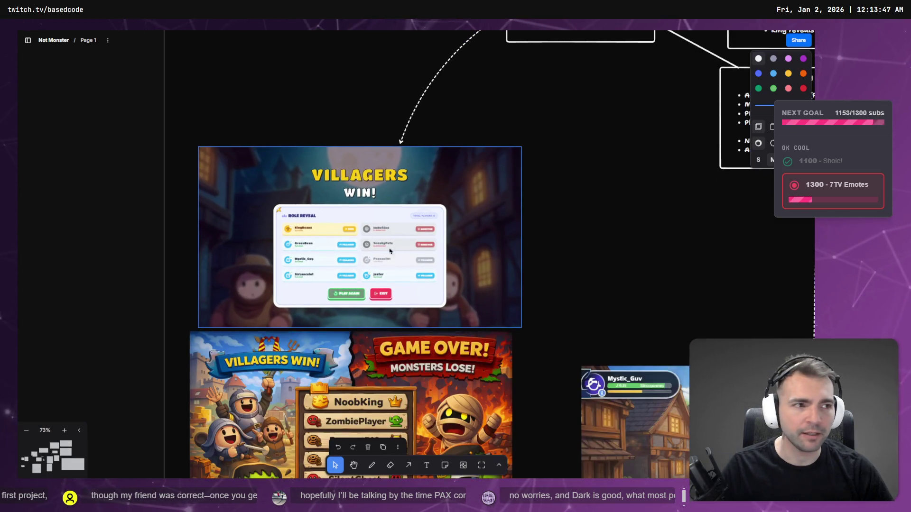
pyautogui.scroll(-5, 442, 302)
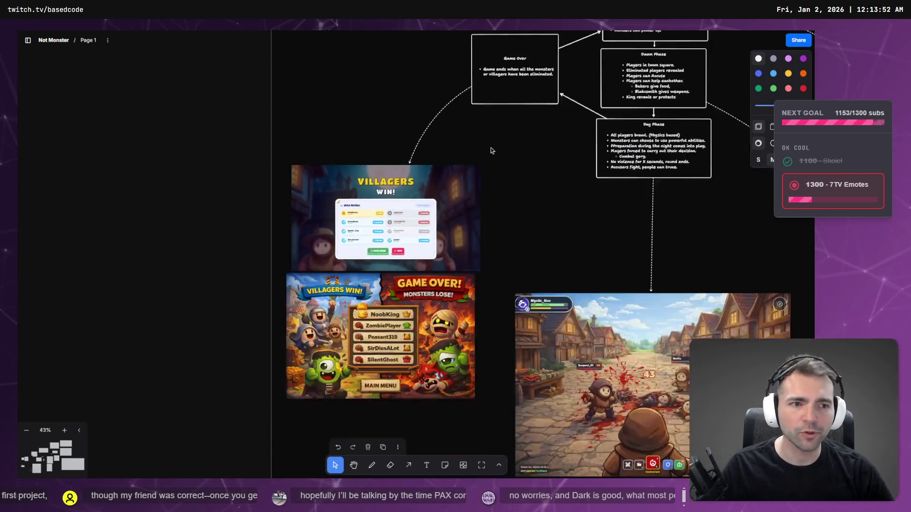
pyautogui.scroll(2, 234, 294)
pyautogui.scroll(8, 234, 295)
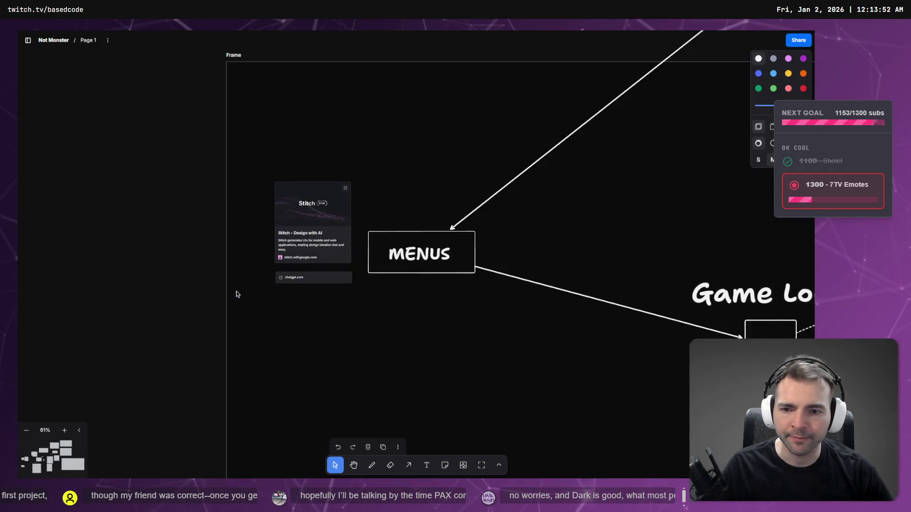
pyautogui.click(385, 174)
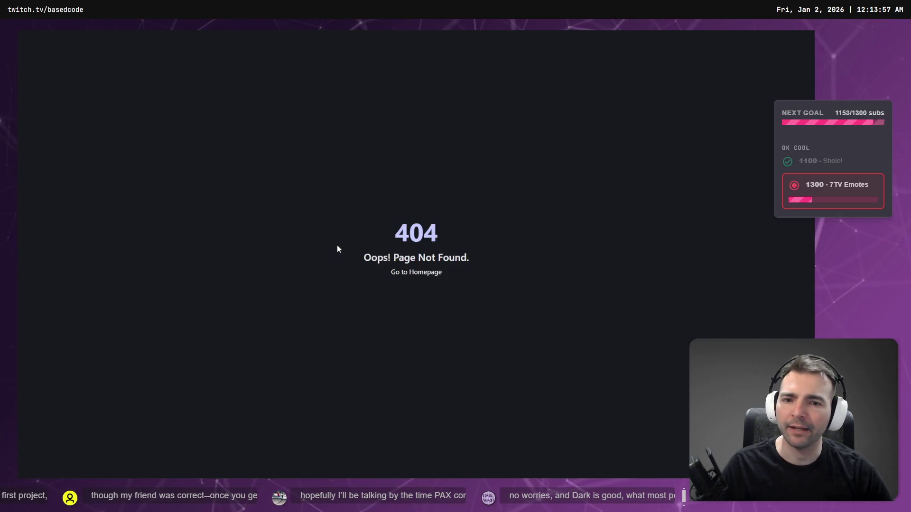
# - Close the 404 page and load stitch.withgoogle.com in a new tab
pyautogui.hotkey('ctrl', 'w')
pyautogui.hotkey('ctrl', 't')
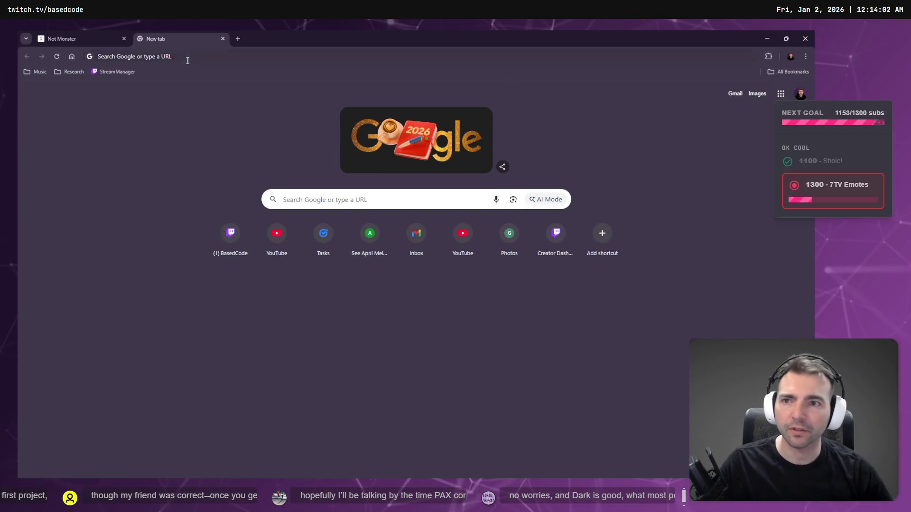
pyautogui.click(188, 58)
pyautogui.write('sti')
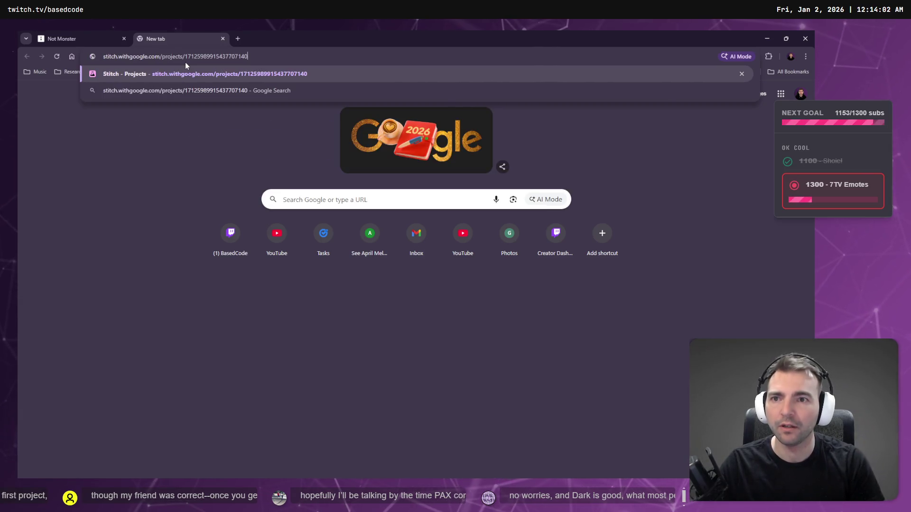
pyautogui.press('Return')
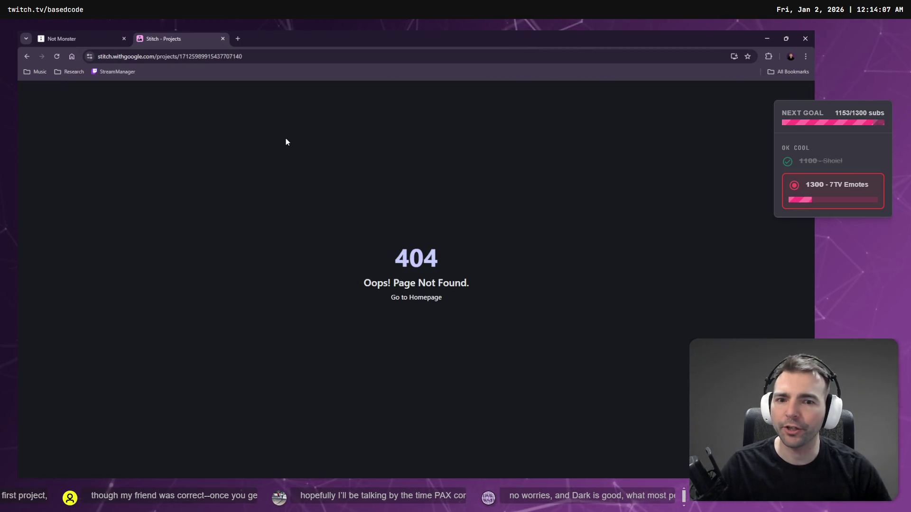
pyautogui.click(165, 53)
pyautogui.write('stitch.withgoogle.com/?pli=1')
pyautogui.press('Return')
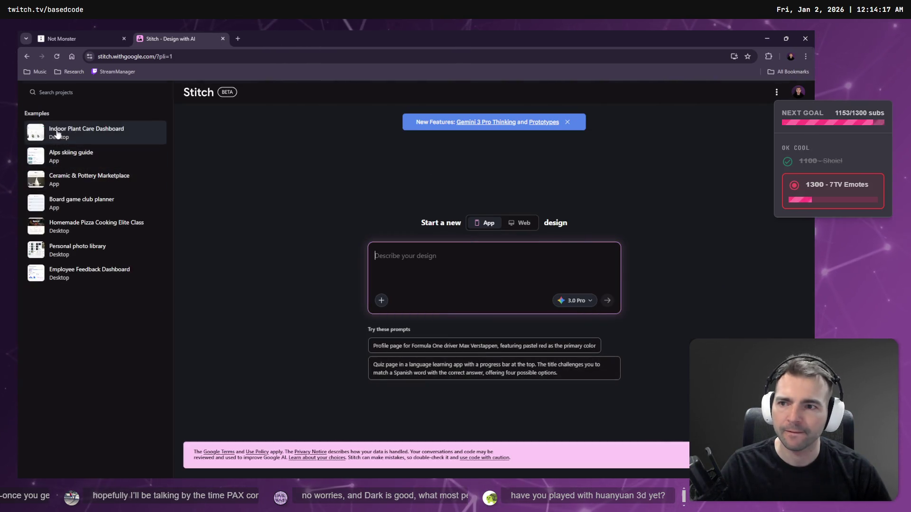
# - Close the extra tab, maximize the Stitch project window, and return to tldraw
pyautogui.hotkey('ctrl', 'w')
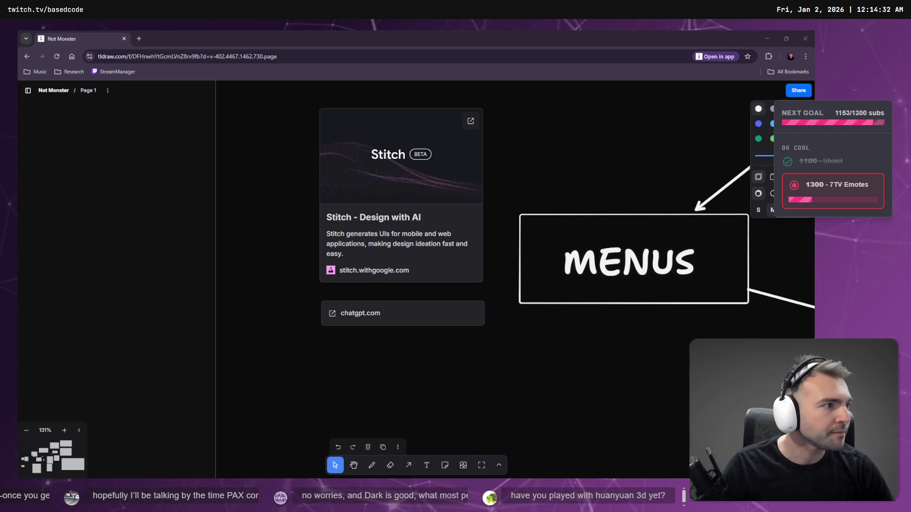
pyautogui.moveTo(910, 273)
pyautogui.mouseDown()
pyautogui.moveTo(730, 273)
pyautogui.moveTo(439, 100)
pyautogui.mouseUp()
pyautogui.doubleClick(475, 101)
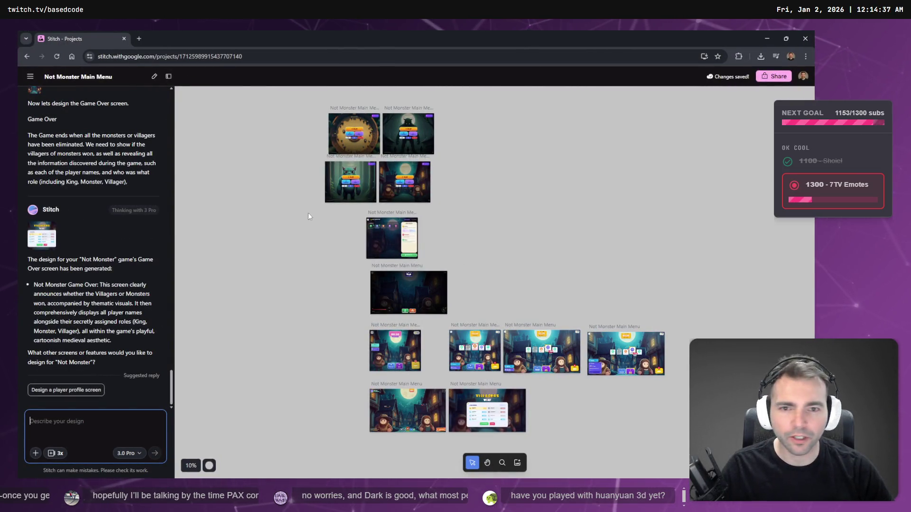
pyautogui.hotkey('alt', 'Tab')
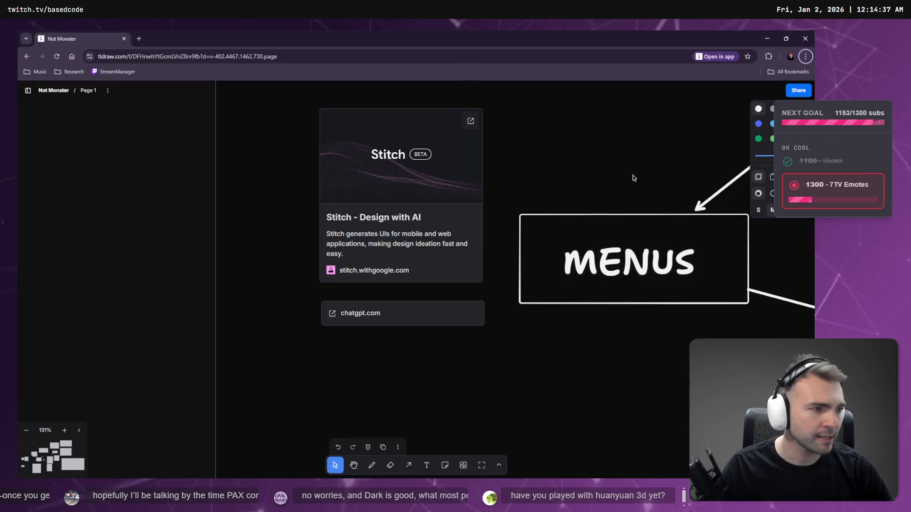
# - Look through the board's mockups from main menu to Villagers Win, then switch to Stitch
pyautogui.scroll(-6, 409, 282)
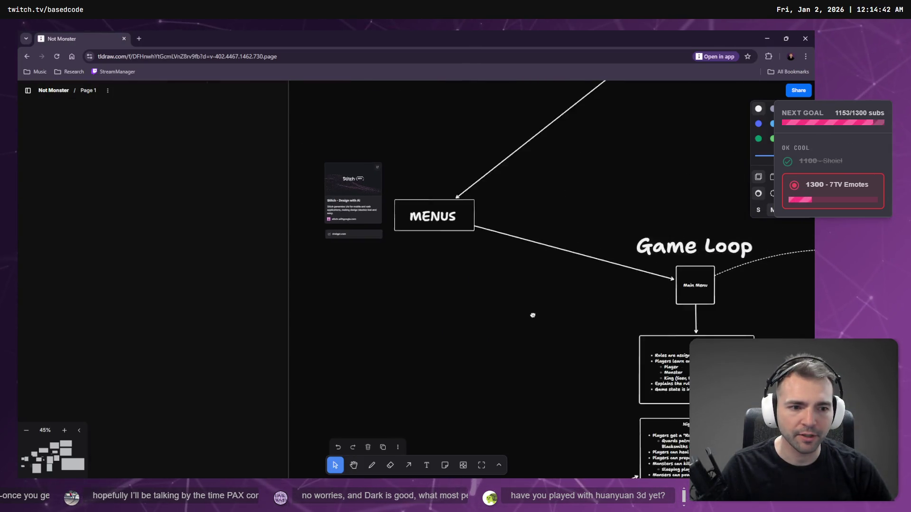
pyautogui.scroll(5, 423, 226)
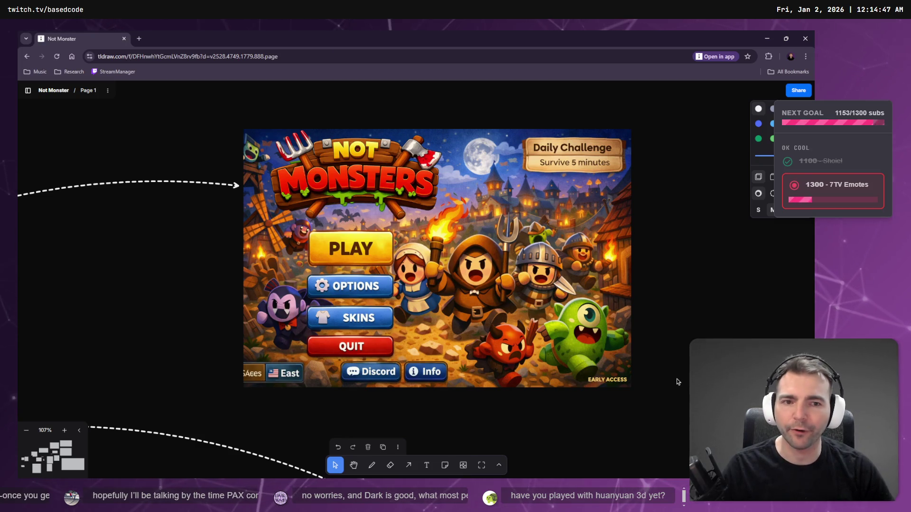
pyautogui.scroll(-10, 750, 122)
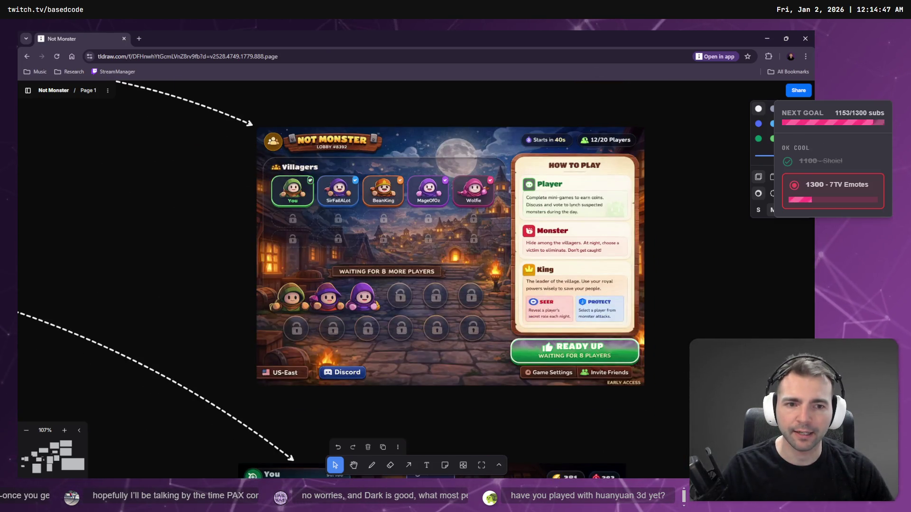
pyautogui.scroll(-6, 750, 122)
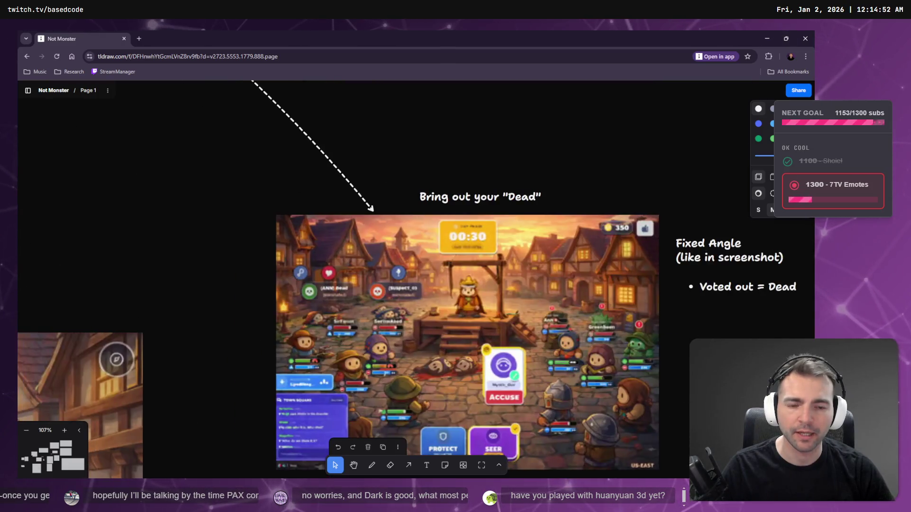
pyautogui.scroll(-10, 563, 289)
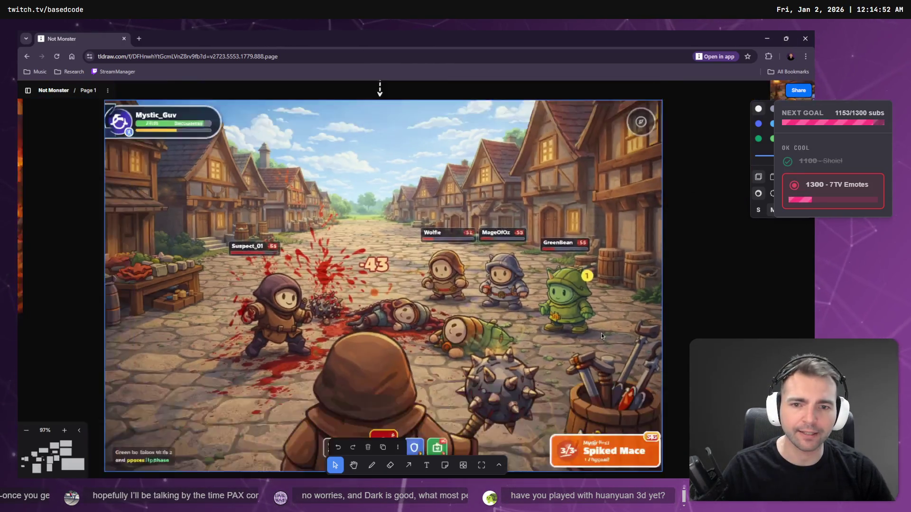
pyautogui.scroll(8, 564, 289)
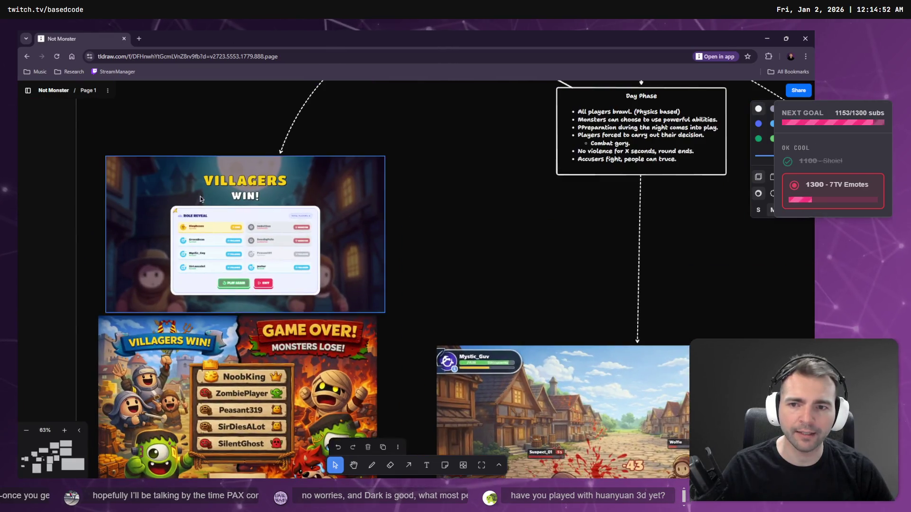
pyautogui.scroll(5, 291, 236)
pyautogui.scroll(-2, 291, 237)
pyautogui.scroll(-3, 562, 170)
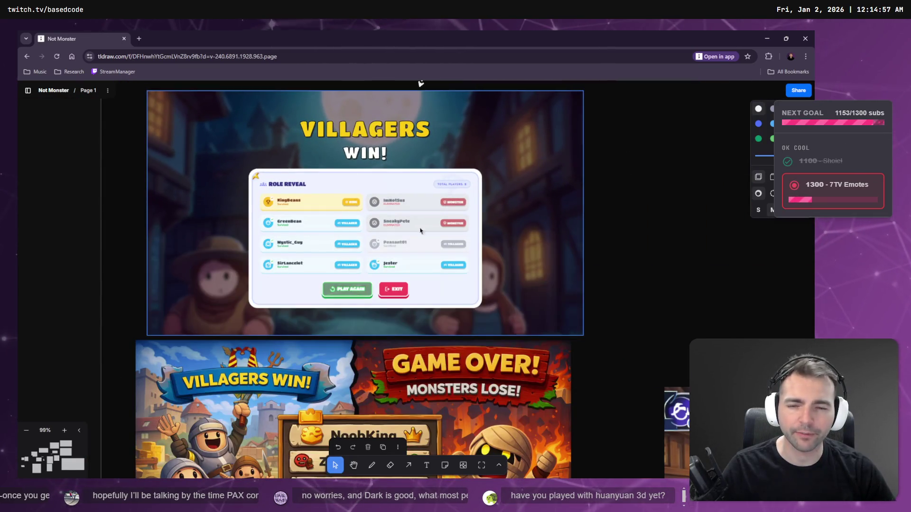
pyautogui.hotkey('alt', 'Tab')
pyautogui.scroll(6, 557, 181)
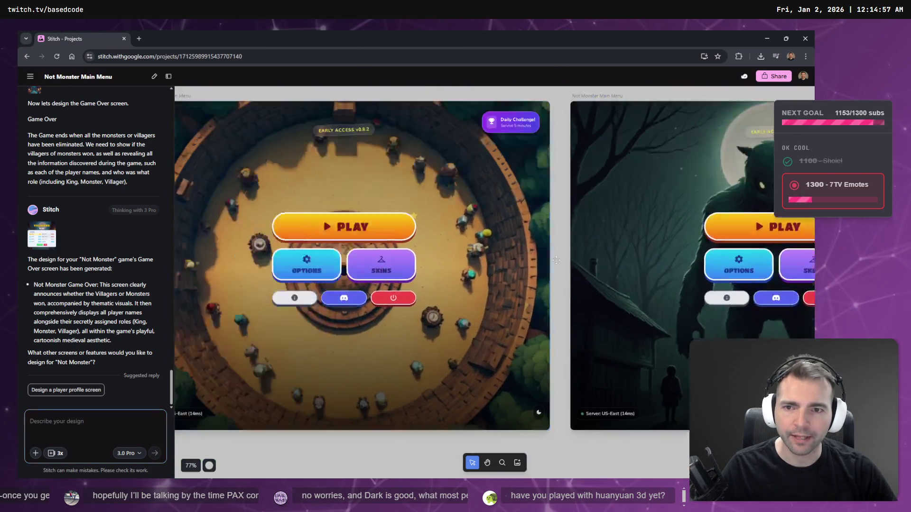
# - Step through Stitch's Main Menu designs from the dark monster to the village variant
pyautogui.click(386, 289)
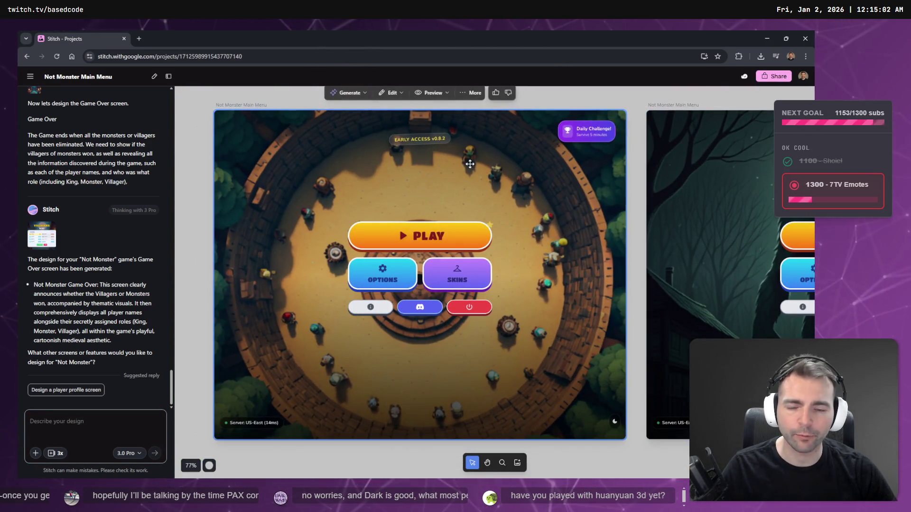
pyautogui.press('Right')
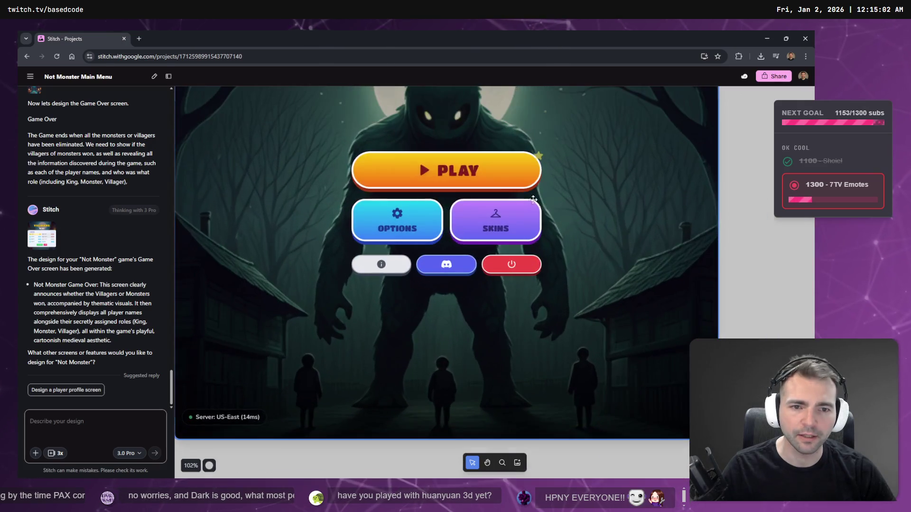
pyautogui.press('Right')
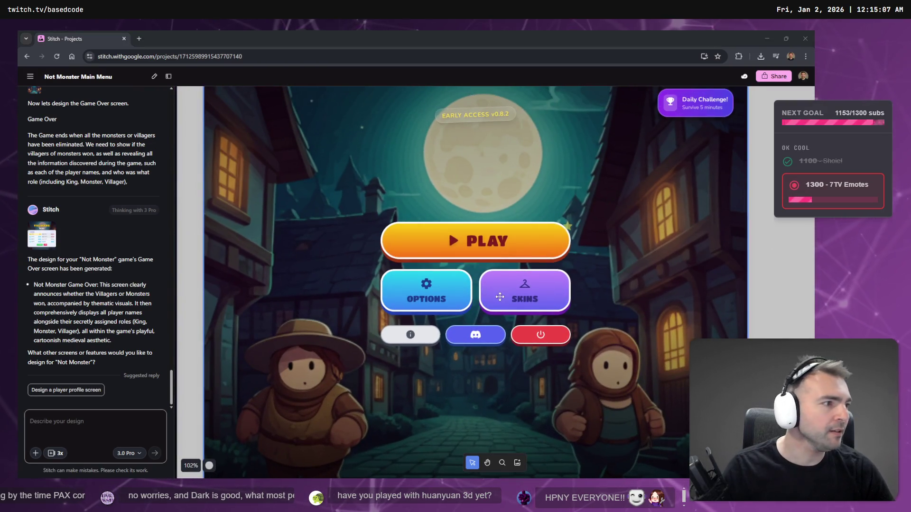
# - Compare the Stitch main menu with the board's main-menu screenshot, then move to the lobby image
pyautogui.hotkey('alt', 'Tab')
pyautogui.scroll(-6, 499, 301)
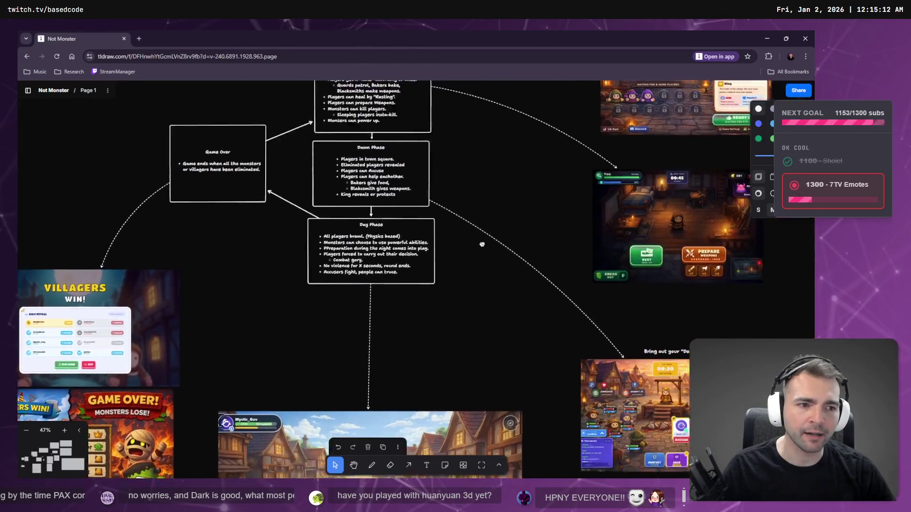
pyautogui.scroll(5, 438, 335)
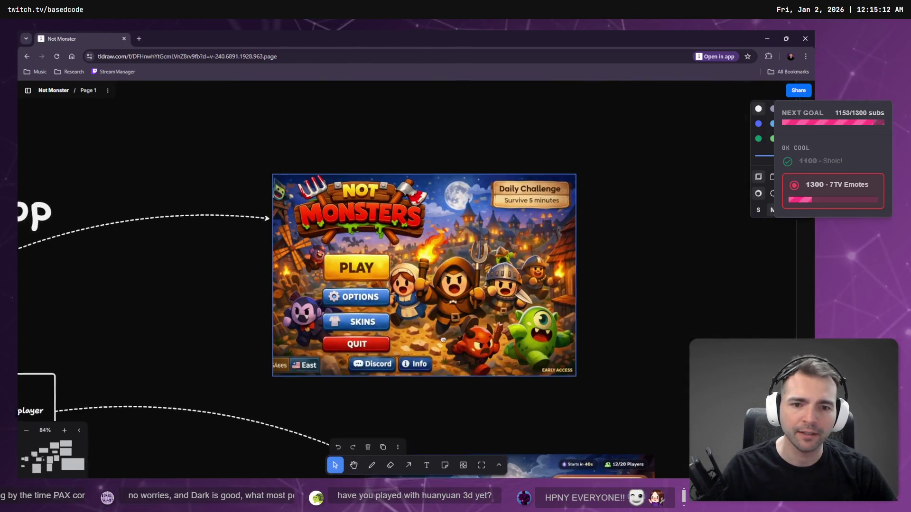
pyautogui.hotkey('alt', 'Tab')
pyautogui.hotkey('alt', 'Tab')
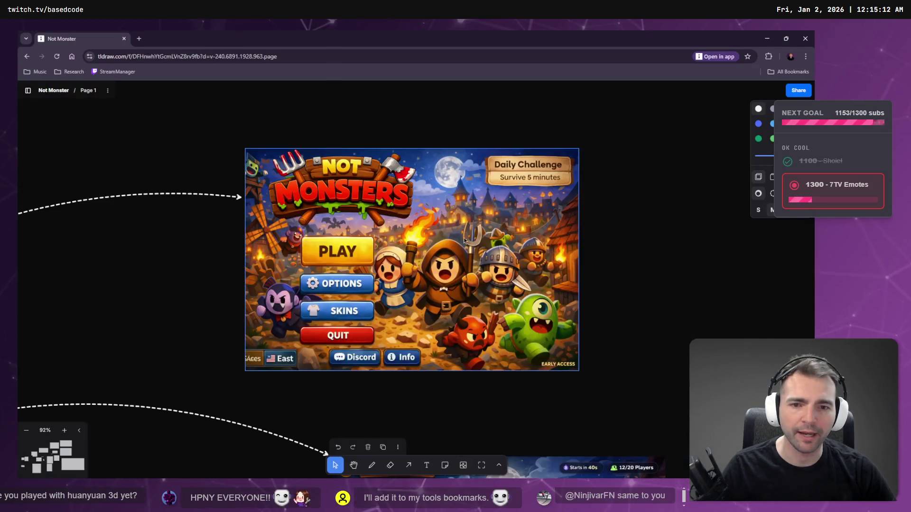
pyautogui.hotkey('alt', 'Tab')
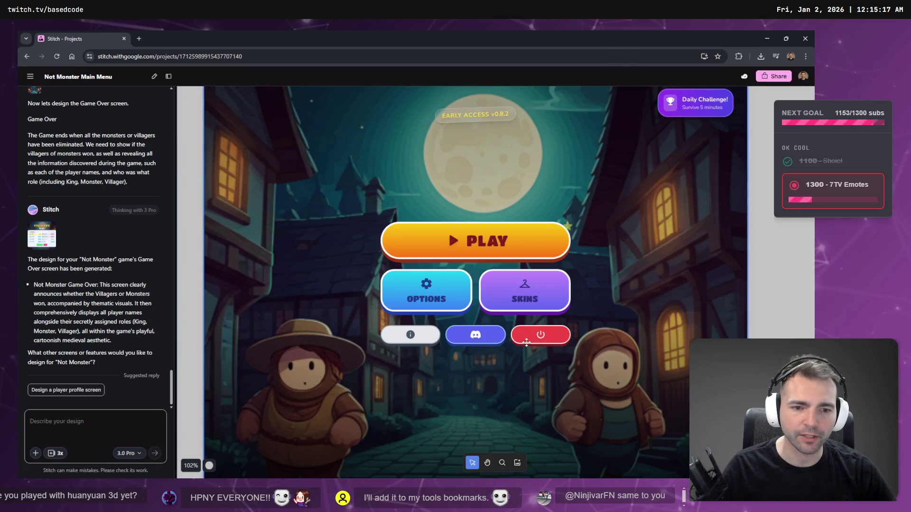
pyautogui.hotkey('alt', 'Tab')
pyautogui.hotkey('alt', 'Tab')
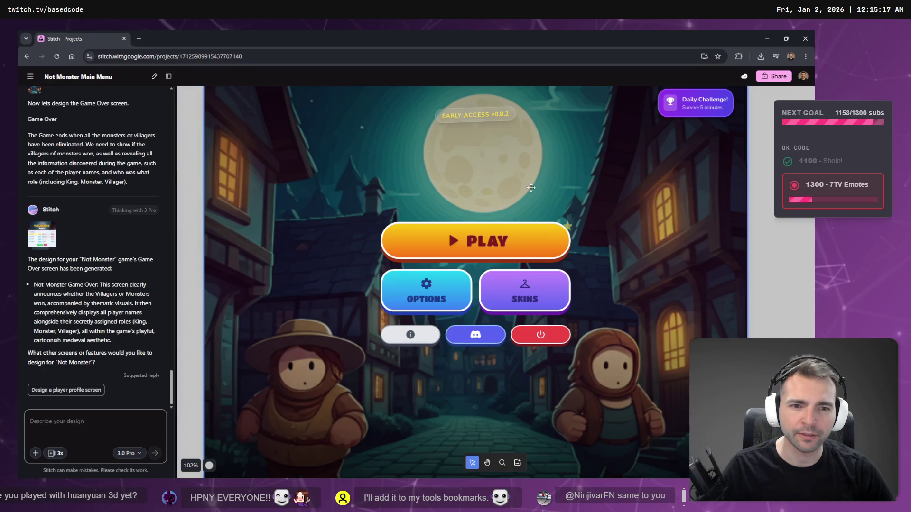
pyautogui.hotkey('alt', 'Tab')
pyautogui.click(590, 170)
pyautogui.hotkey('alt', 'Tab')
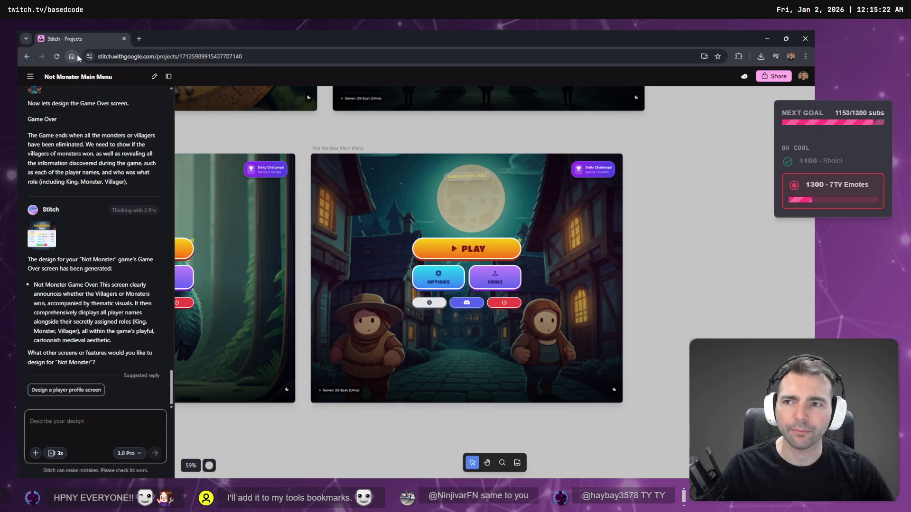
pyautogui.hotkey('alt', 'Tab')
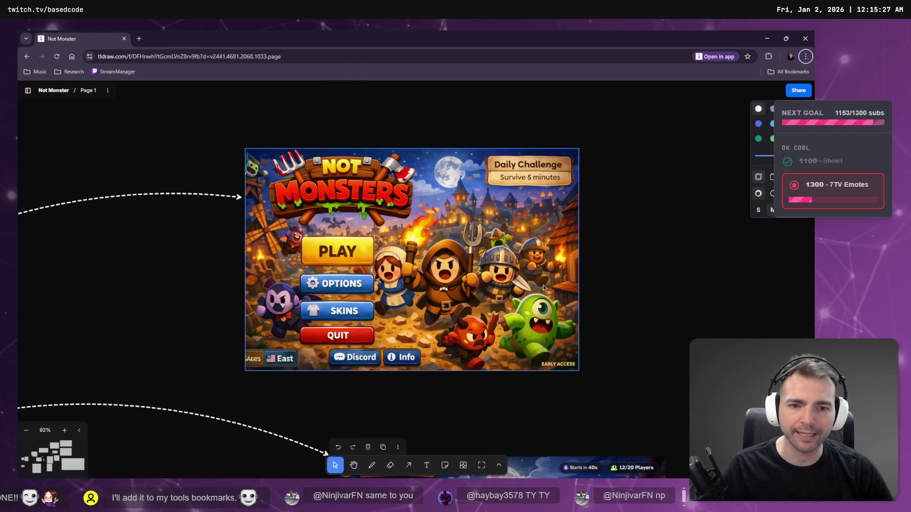
pyautogui.press('Tab')
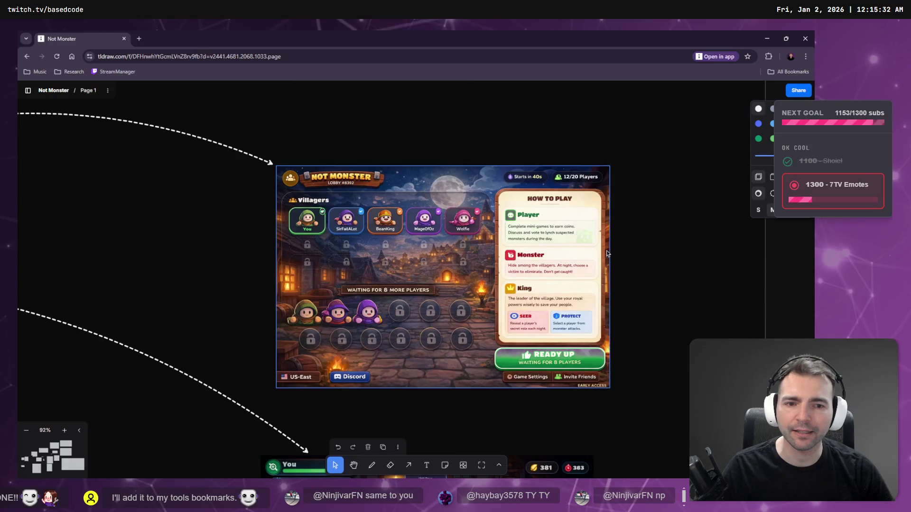
# - Find Stitch's lobby design and compare it against the tldraw lobby mockup
pyautogui.hotkey('alt', 'Tab')
pyautogui.scroll(-5, 441, 348)
pyautogui.scroll(3, 479, 262)
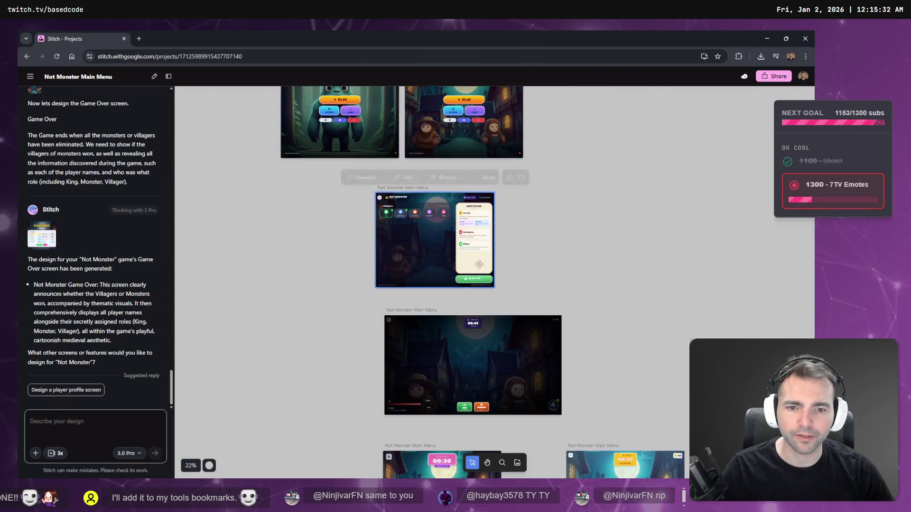
pyautogui.scroll(5, 479, 263)
pyautogui.scroll(-2, 478, 262)
pyautogui.hotkey('alt', 'Tab')
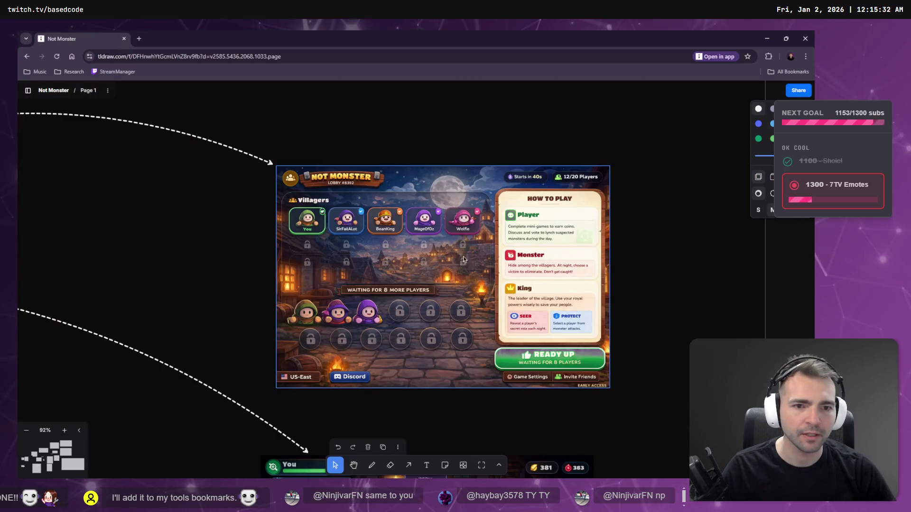
pyautogui.hotkey('alt', 'Tab')
pyautogui.hotkey('alt', 'Tab')
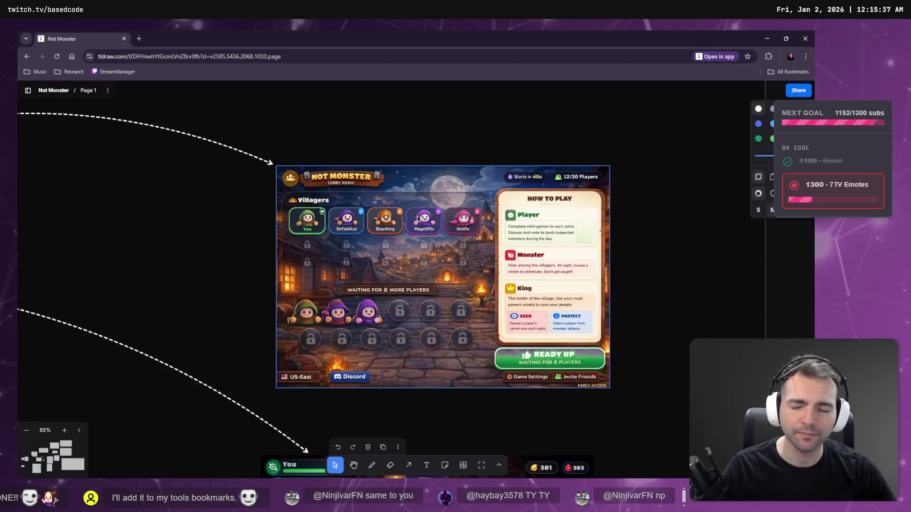
pyautogui.hotkey('alt', 'Tab')
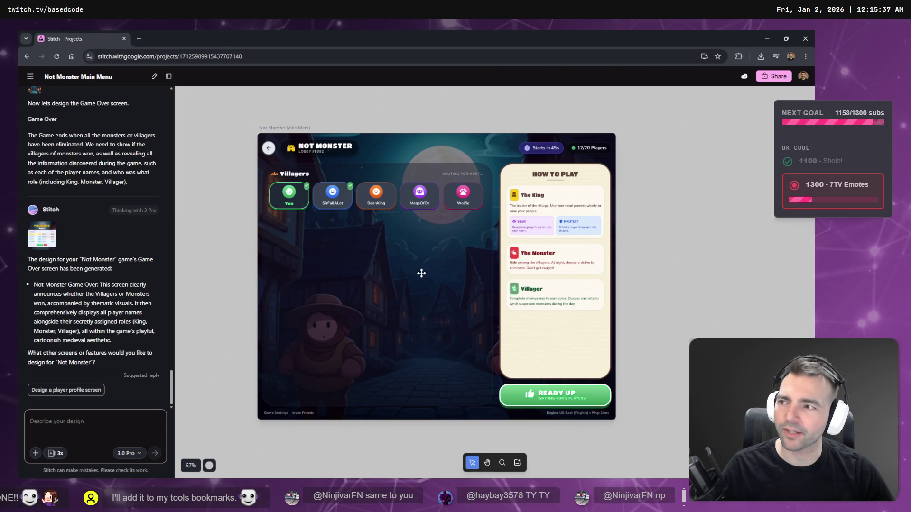
# - Deselect the Stitch lobby frame and show the tldraw board full screen
pyautogui.click(358, 264)
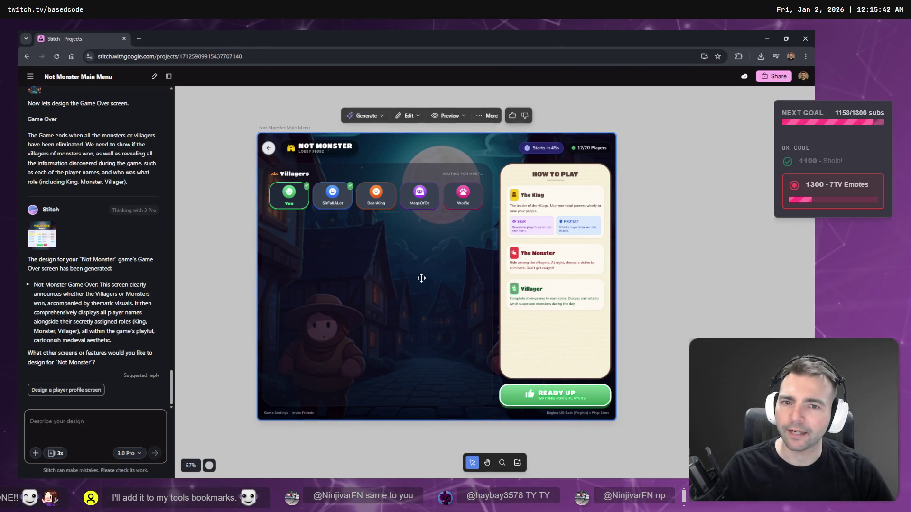
pyautogui.press('Escape')
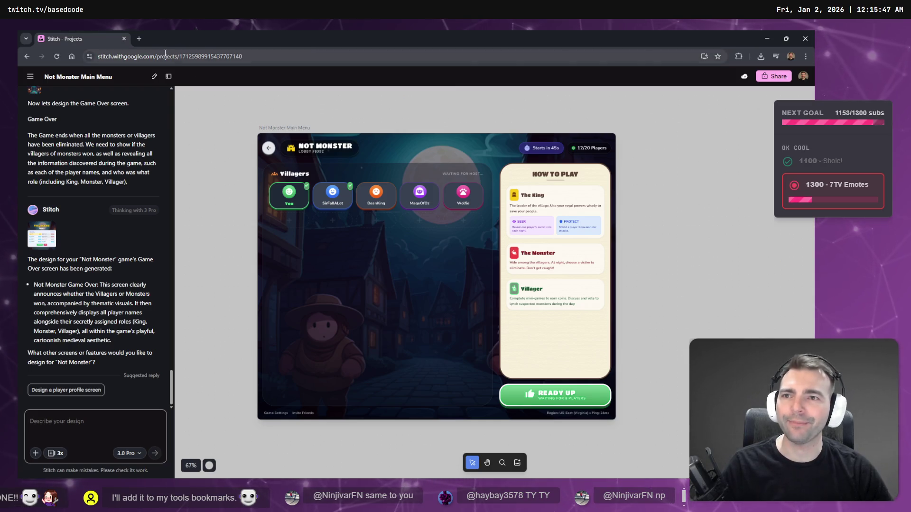
pyautogui.hotkey('alt', 'Tab')
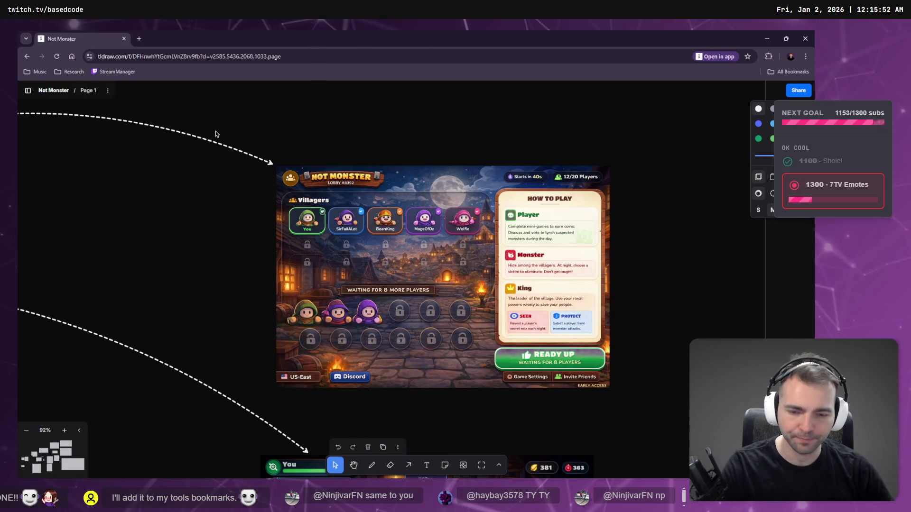
pyautogui.press('F11')
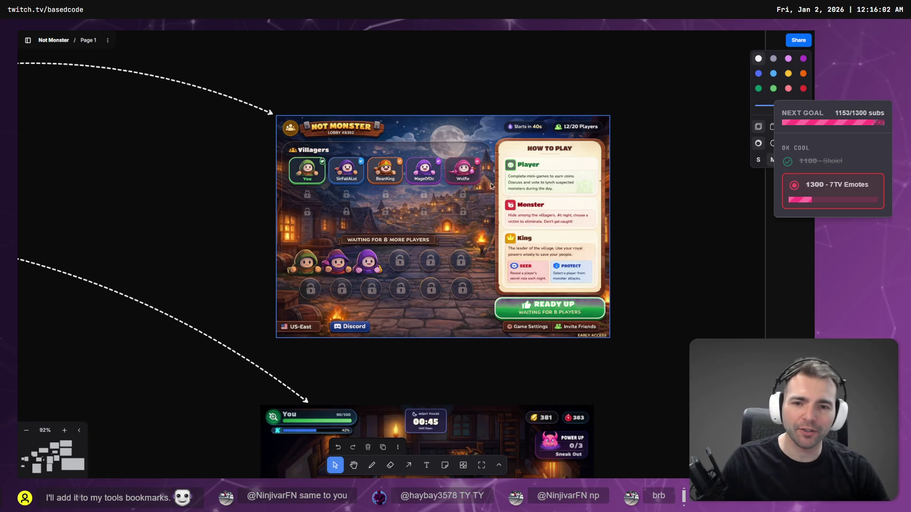
# - Pan and zoom to the Town Layout village maps, then switch to ChatGPT's finished village image
pyautogui.scroll(-10, 663, 209)
pyautogui.scroll(-5, 554, 179)
pyautogui.hscroll(10, 554, 175)
pyautogui.hscroll(-10, 554, 163)
pyautogui.scroll(10, 554, 163)
pyautogui.scroll(3, 369, 131)
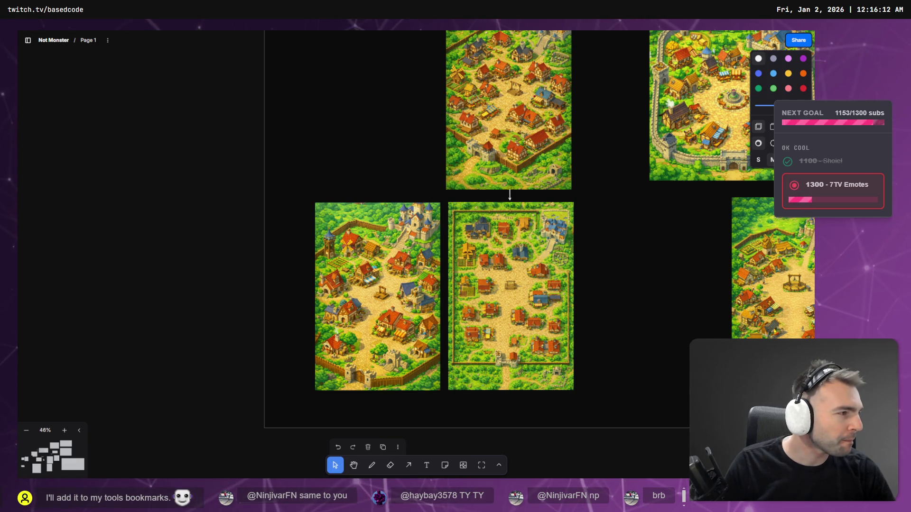
pyautogui.hotkey('alt', 'Tab')
pyautogui.scroll(-5, 603, 223)
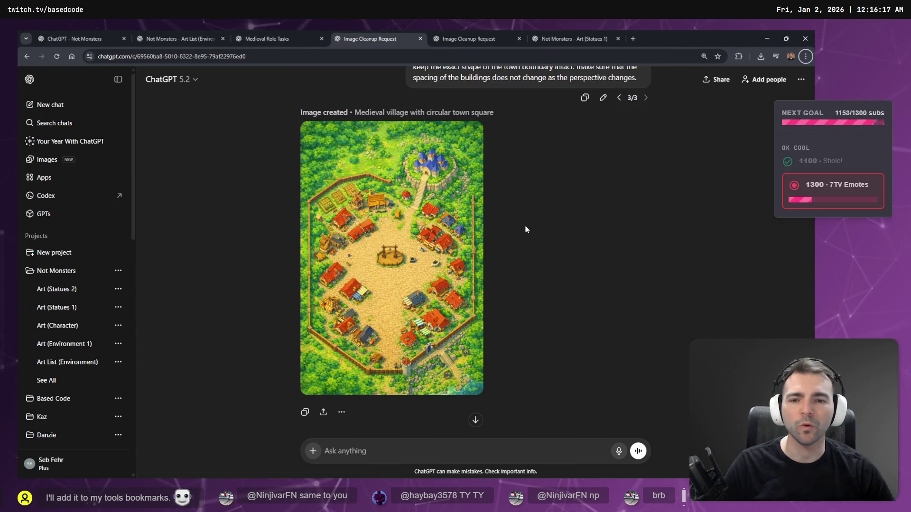
# - Copy the 'Medieval village with circular town square' image and switch to the Godot scene
pyautogui.click(450, 260)
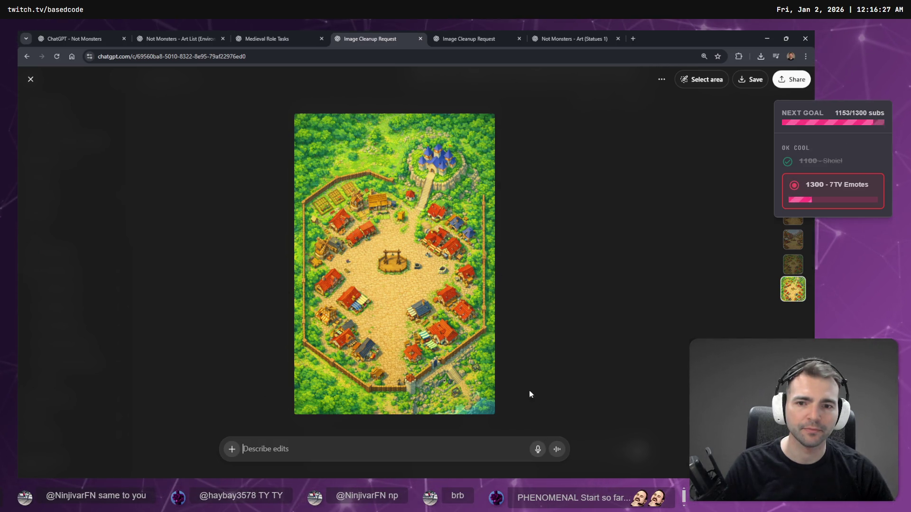
pyautogui.rightClick(416, 287)
pyautogui.click(468, 328)
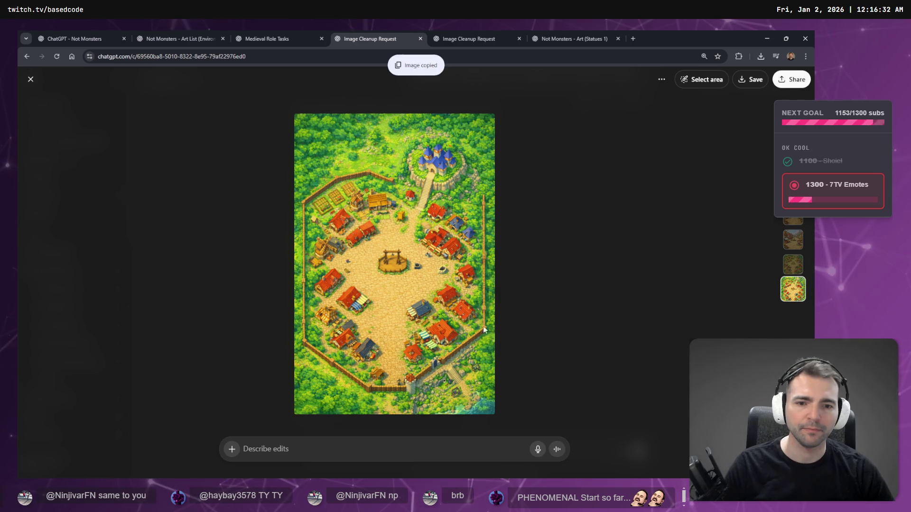
pyautogui.hotkey('alt', 'Tab')
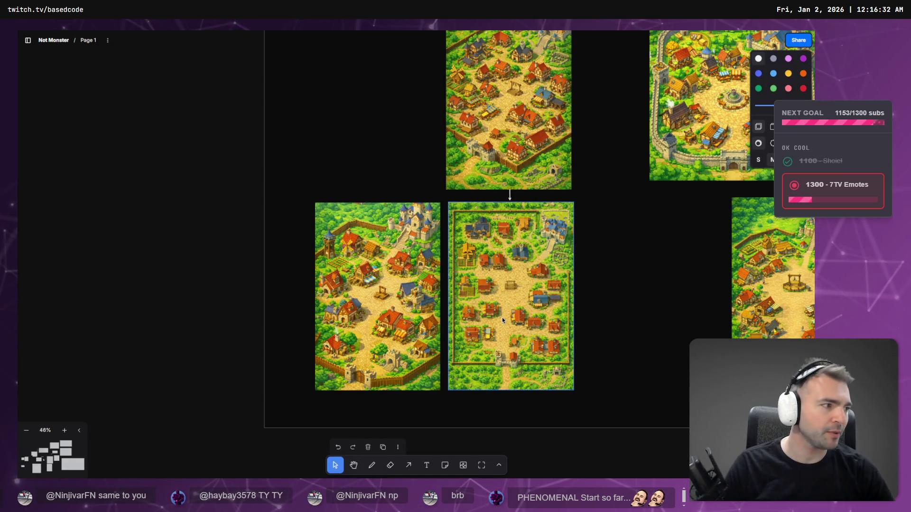
pyautogui.hotkey('alt', 'Tab')
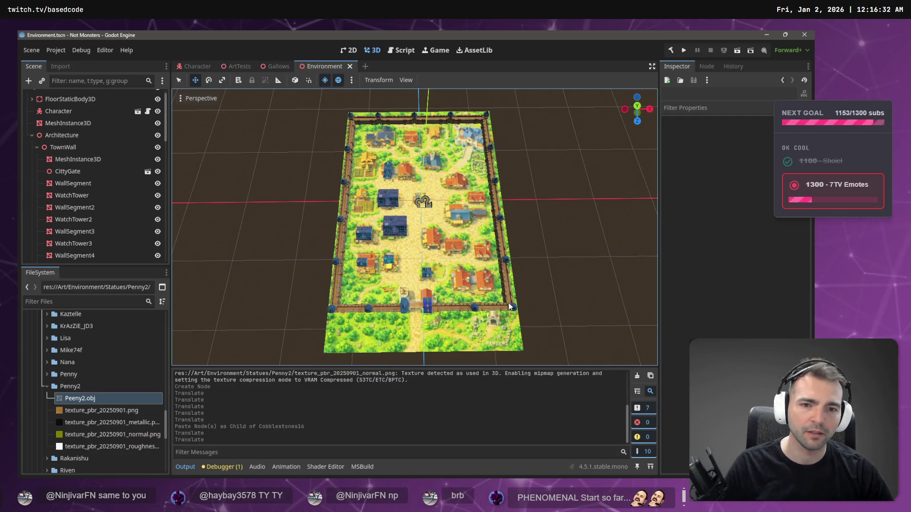
# - Drag the village map mesh out of the TownWall group in the Scene dock
pyautogui.click(480, 334)
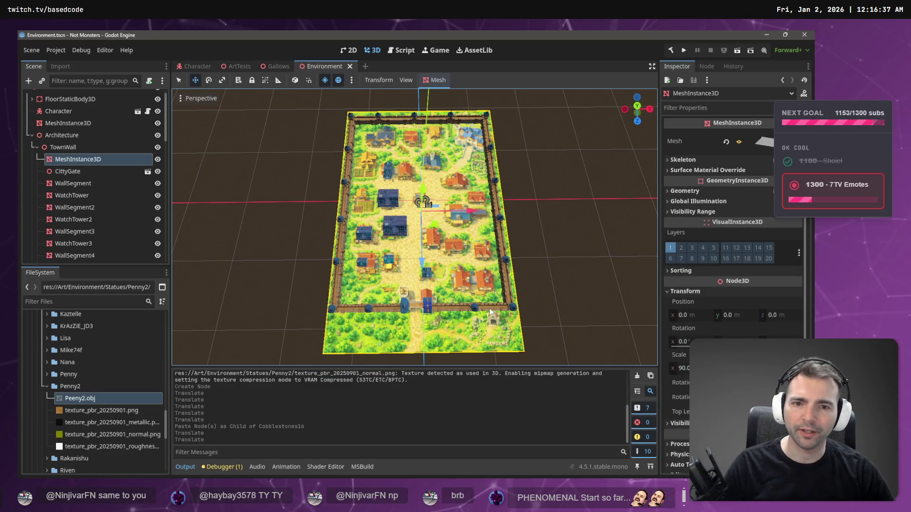
pyautogui.scroll(-3, 488, 308)
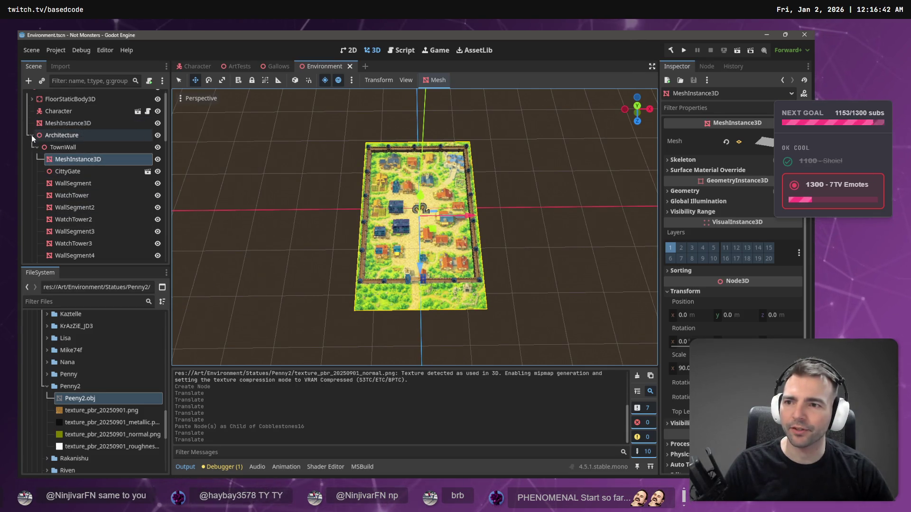
pyautogui.click(36, 146)
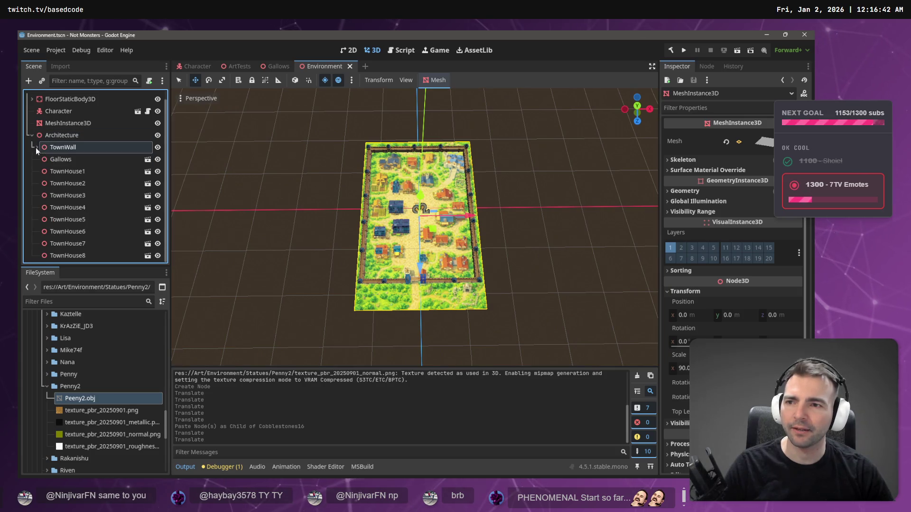
pyautogui.click(33, 147)
pyautogui.click(81, 159)
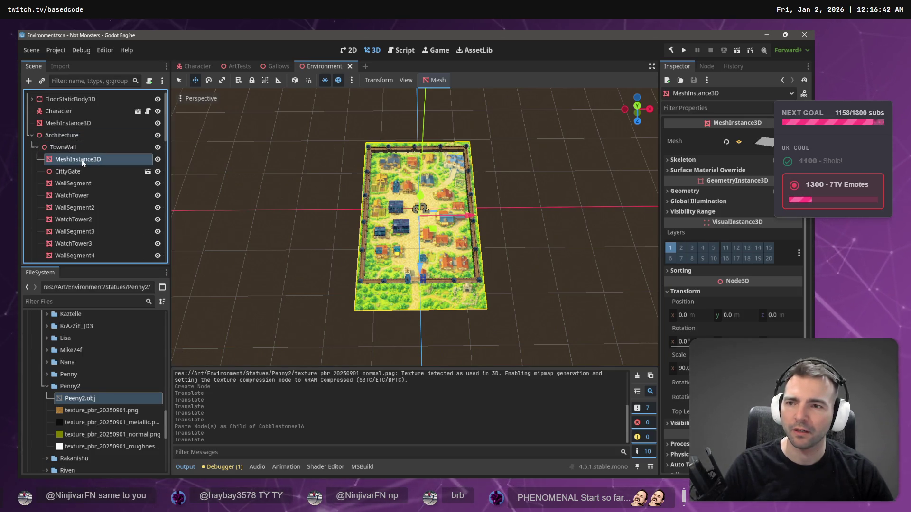
pyautogui.moveTo(78, 146)
pyautogui.mouseDown()
pyautogui.moveTo(72, 136)
pyautogui.moveTo(53, 153)
pyautogui.moveTo(54, 232)
pyautogui.mouseUp()
pyautogui.scroll(10, 48, 166)
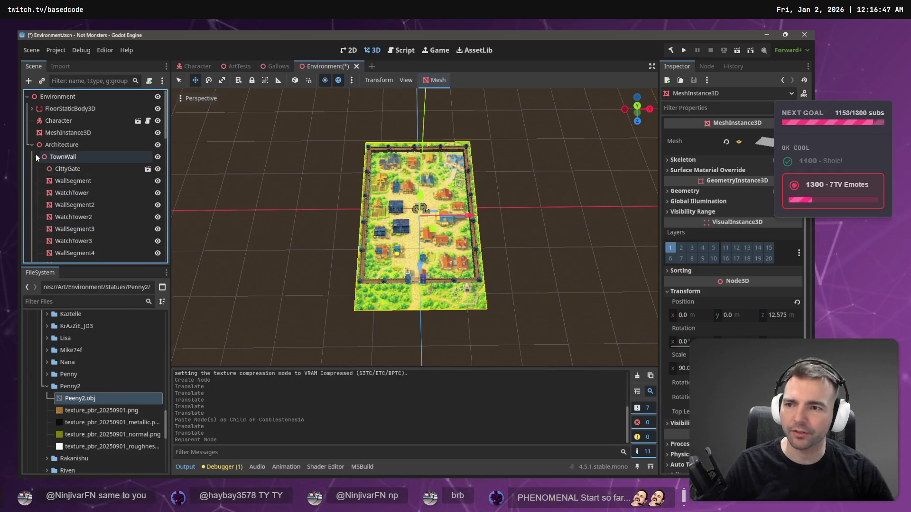
# - Delete the extra top-level MeshInstance3D after checking which one it is
pyautogui.click(37, 156)
pyautogui.click(32, 145)
pyautogui.click(82, 133)
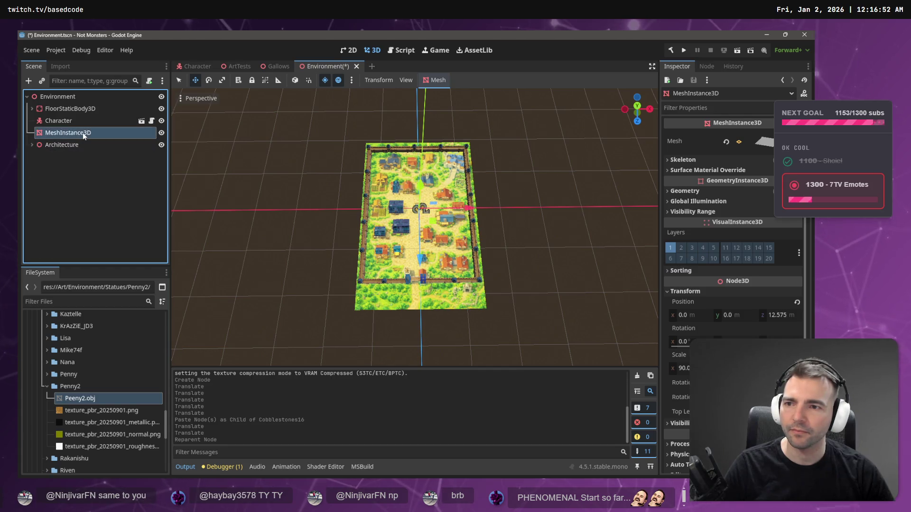
pyautogui.moveTo(463, 208); pyautogui.dragTo(540, 214)
pyautogui.hotkey('ctrl', 'z')
pyautogui.press('Delete')
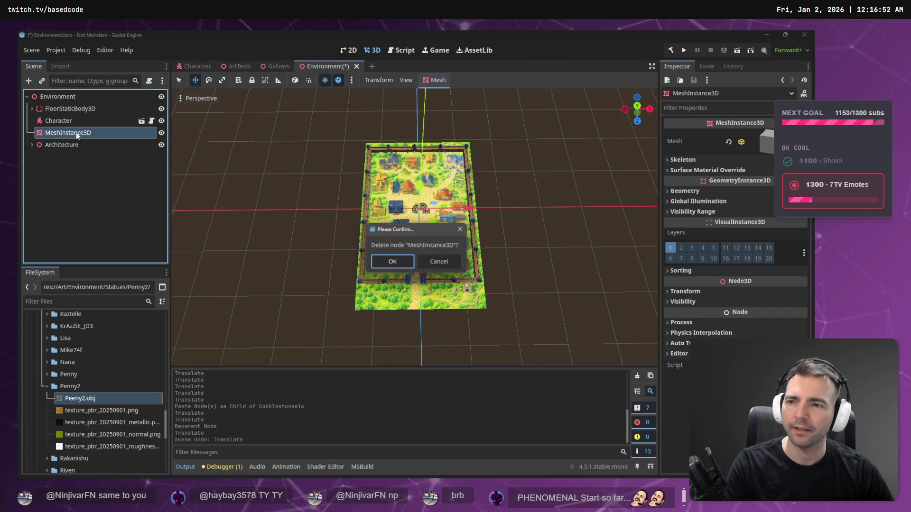
pyautogui.click(382, 259)
# - Place the map mesh at the top of Environment, directly under the root
pyautogui.click(31, 132)
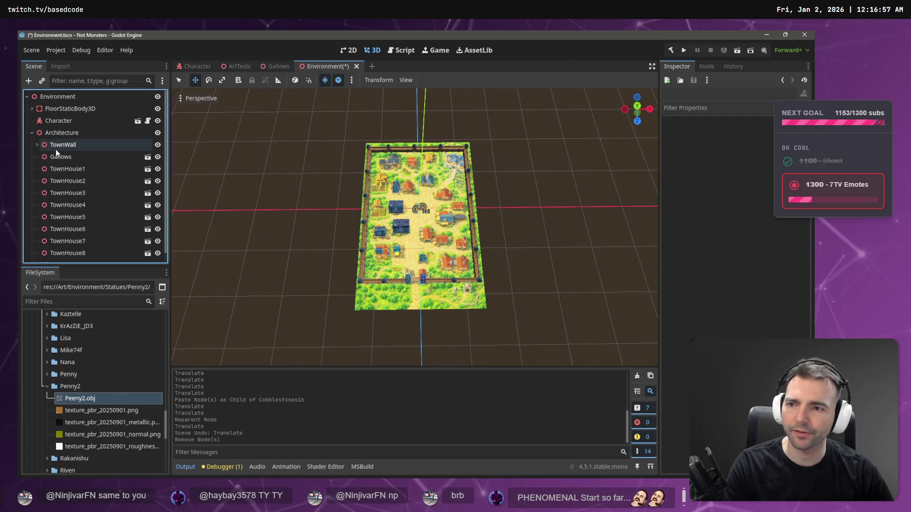
pyautogui.scroll(-1, 72, 151)
pyautogui.moveTo(76, 255); pyautogui.dragTo(61, 100)
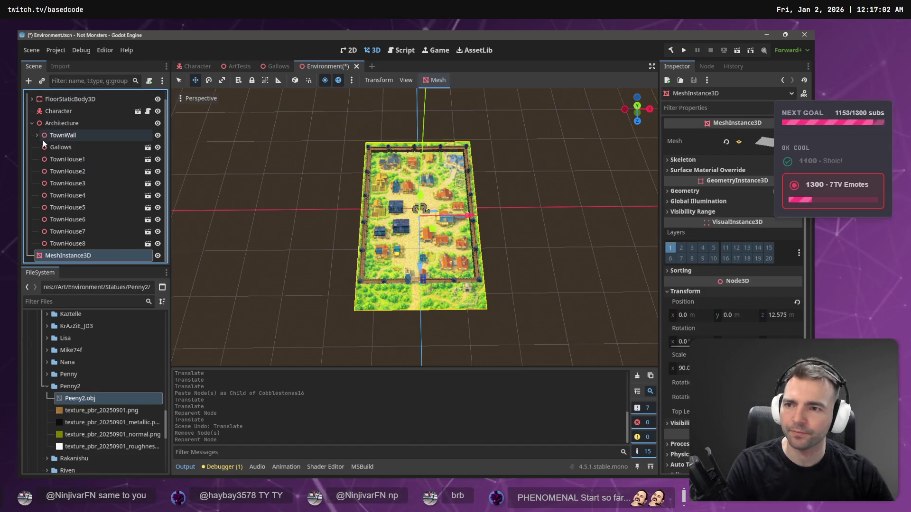
pyautogui.click(32, 122)
pyautogui.moveTo(75, 144); pyautogui.dragTo(69, 107)
# - With the map mesh and FloorStaticBody3D selected, start Reparent to New Node
pyautogui.keyDown('ctrl'); pyautogui.click(70, 122); pyautogui.keyUp('ctrl')
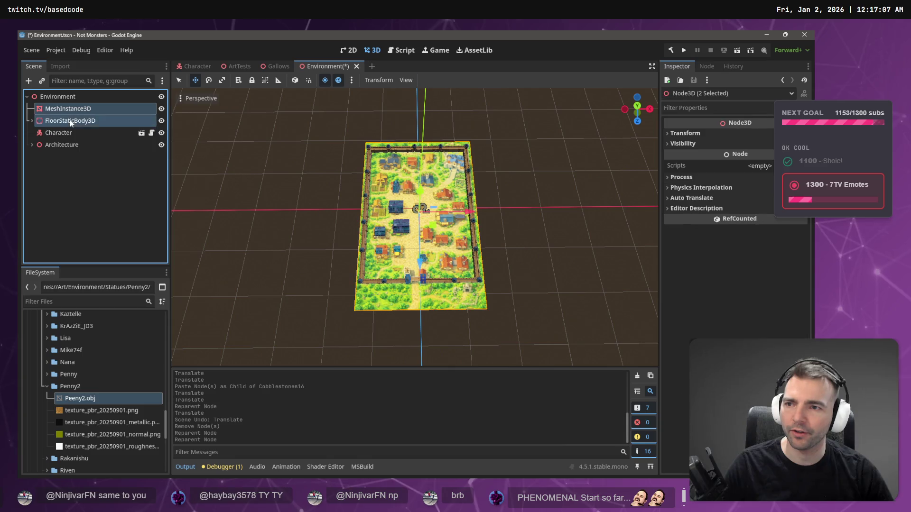
pyautogui.rightClick(70, 120)
pyautogui.click(138, 228)
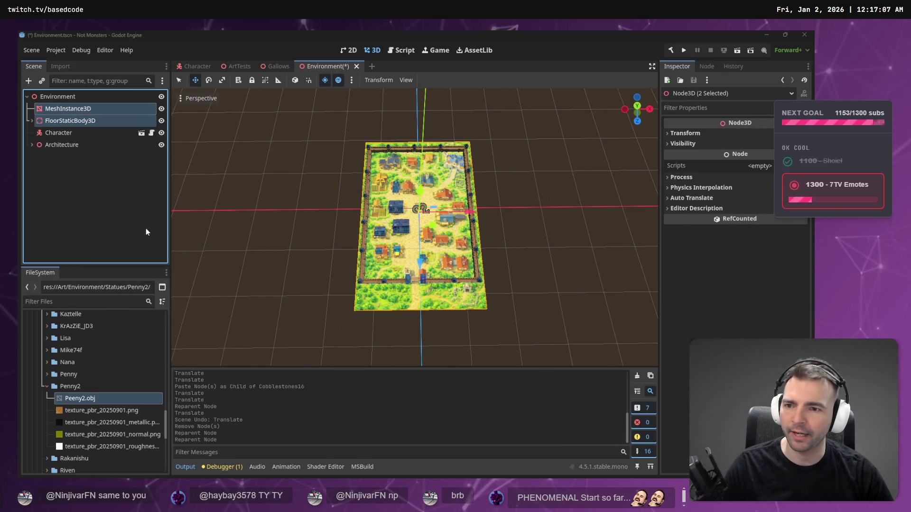
pyautogui.click(347, 136)
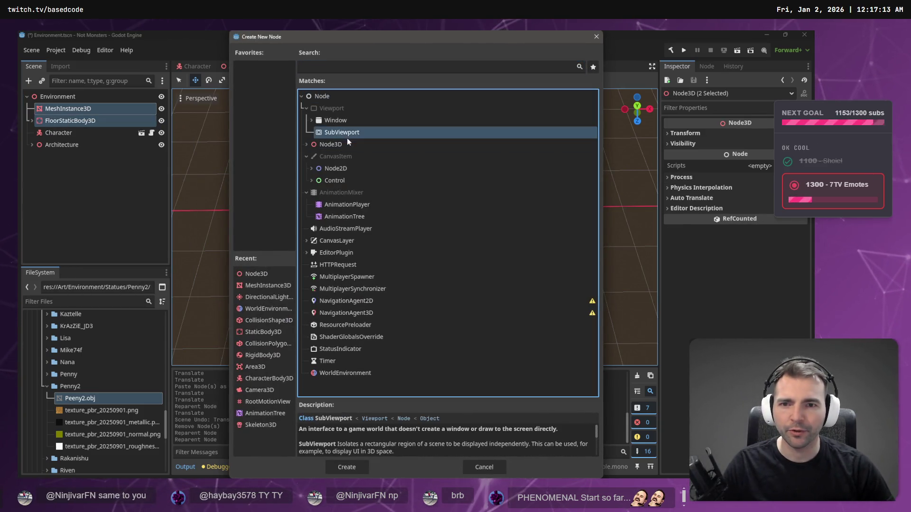
# - Try a parent type found by searching 'Grou', then undo the ParallaxBackground parent it created
pyautogui.click(347, 143)
pyautogui.click(343, 66)
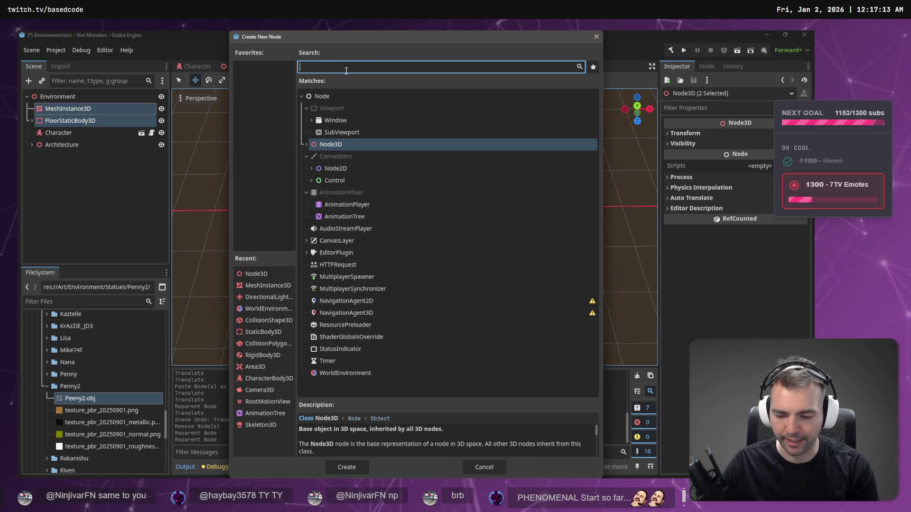
pyautogui.write('Grou')
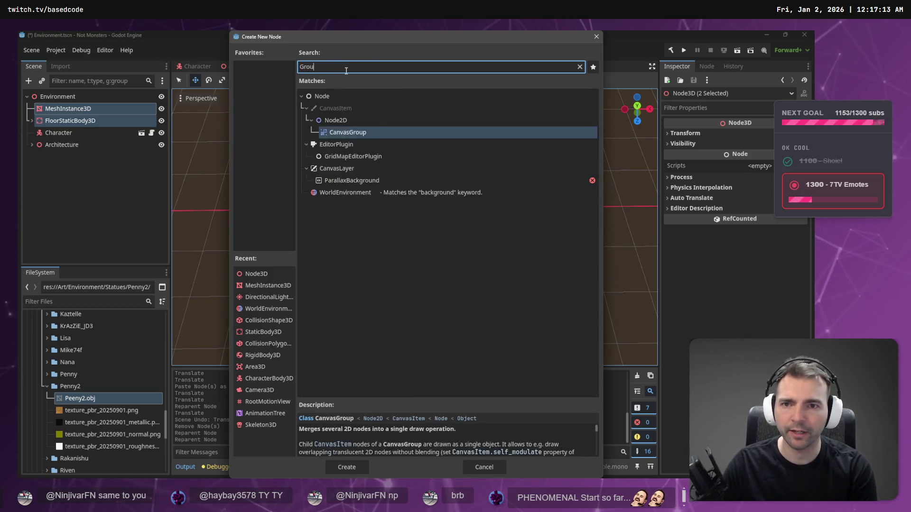
pyautogui.press('Down')
pyautogui.press('Down')
pyautogui.press('Down')
pyautogui.press('Return')
pyautogui.click(67, 109)
pyautogui.hotkey('ctrl', 'z')
# - Wrap the map mesh and FloorStaticBody3D in a new Node3D renamed 'Ground'
pyautogui.rightClick(66, 109)
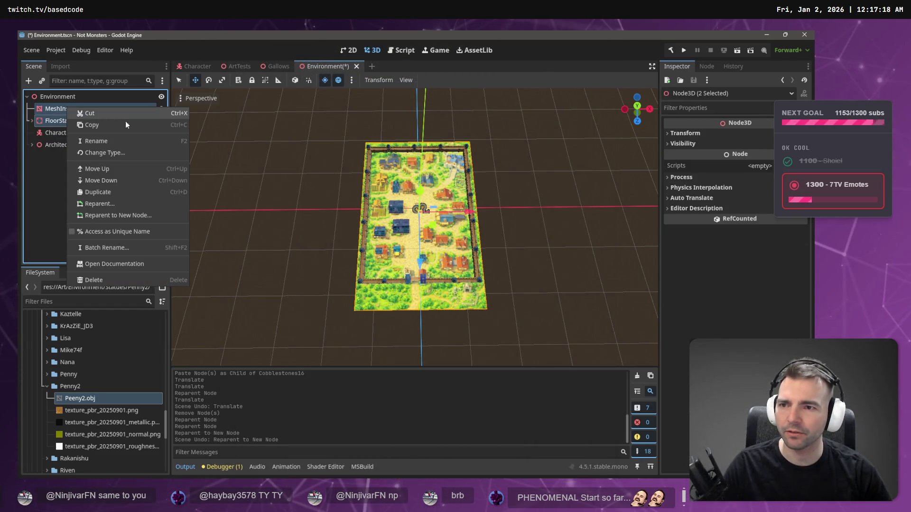
pyautogui.click(110, 216)
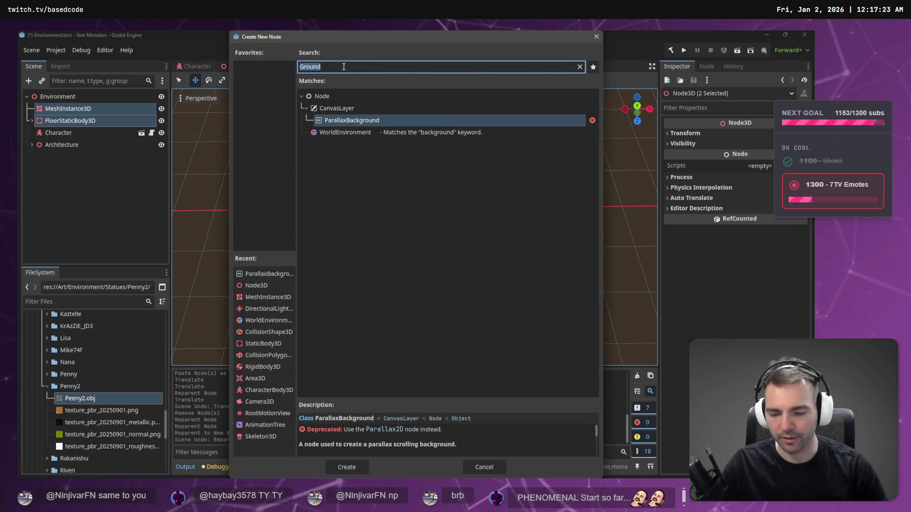
pyautogui.write('Node3')
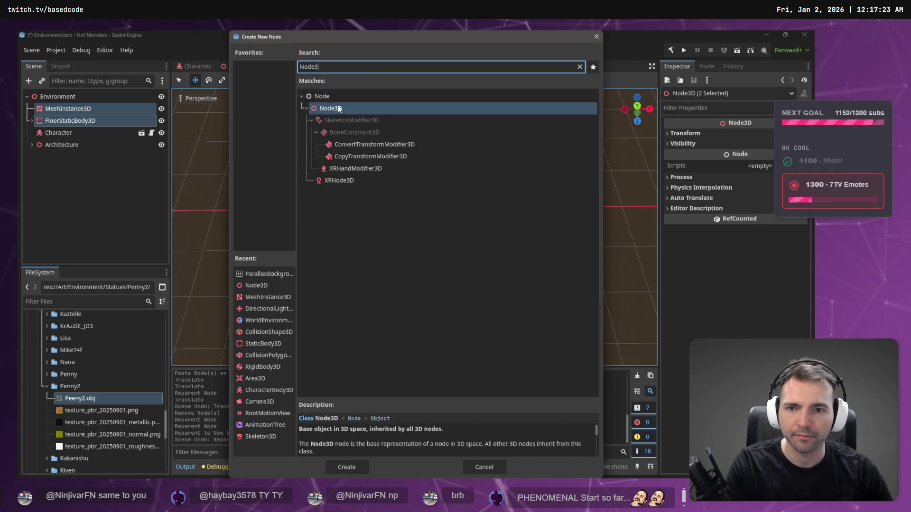
pyautogui.doubleClick(337, 108)
pyautogui.doubleClick(96, 108)
pyautogui.write('Ground')
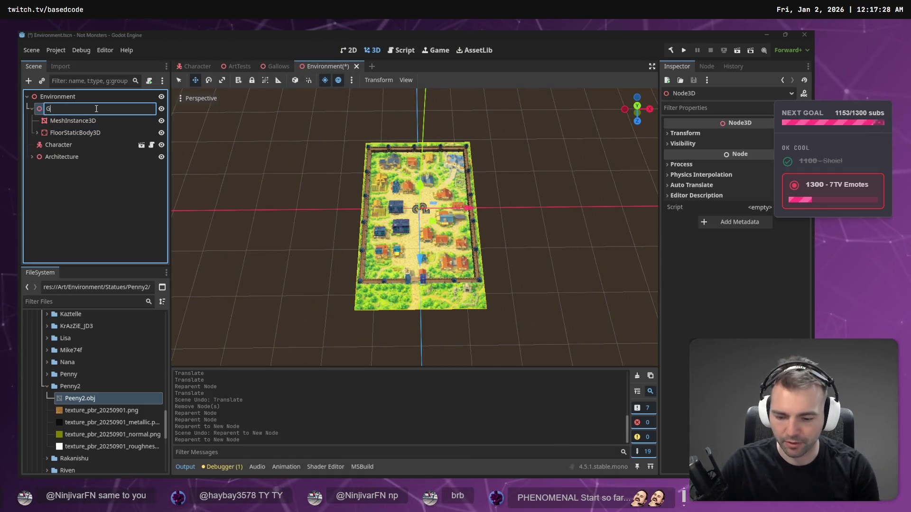
pyautogui.press('Return')
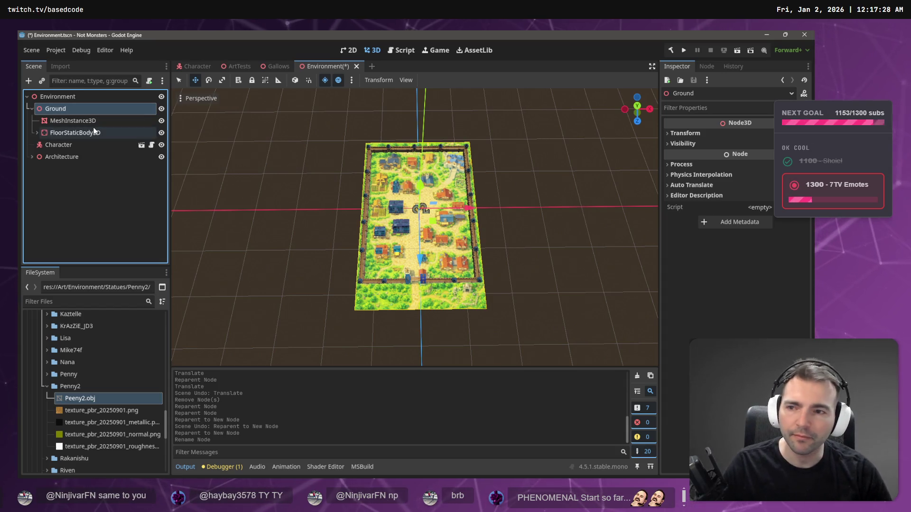
# - Check the MeshInstance3D, Ground and Architecture nodes in the Scene tree
pyautogui.click(92, 121)
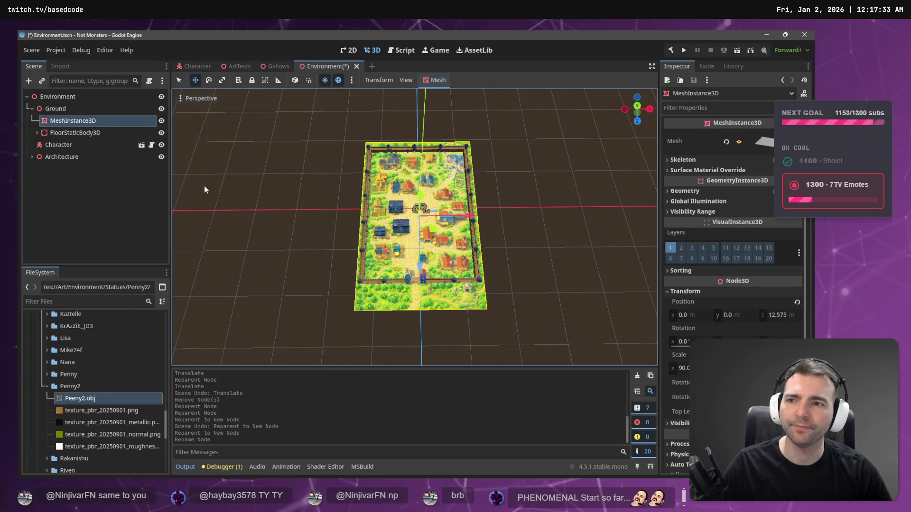
pyautogui.click(87, 109)
pyautogui.click(76, 157)
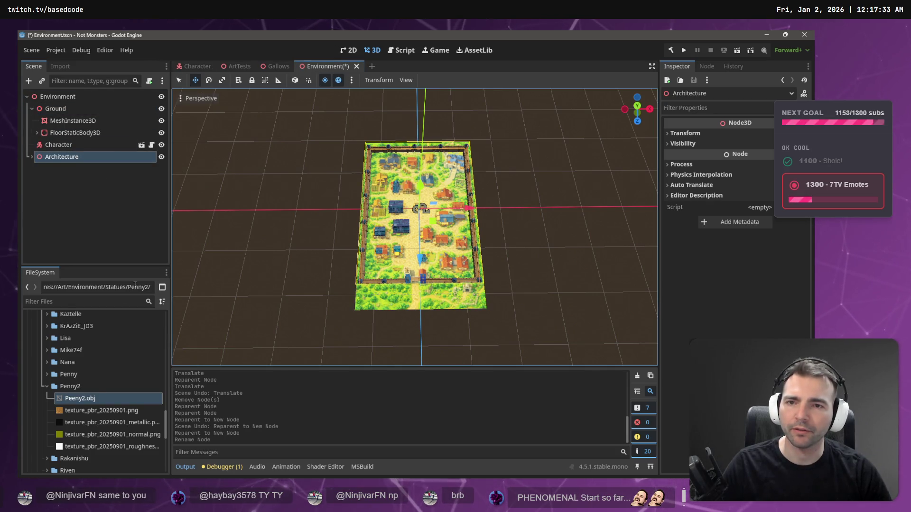
pyautogui.scroll(8, 44, 337)
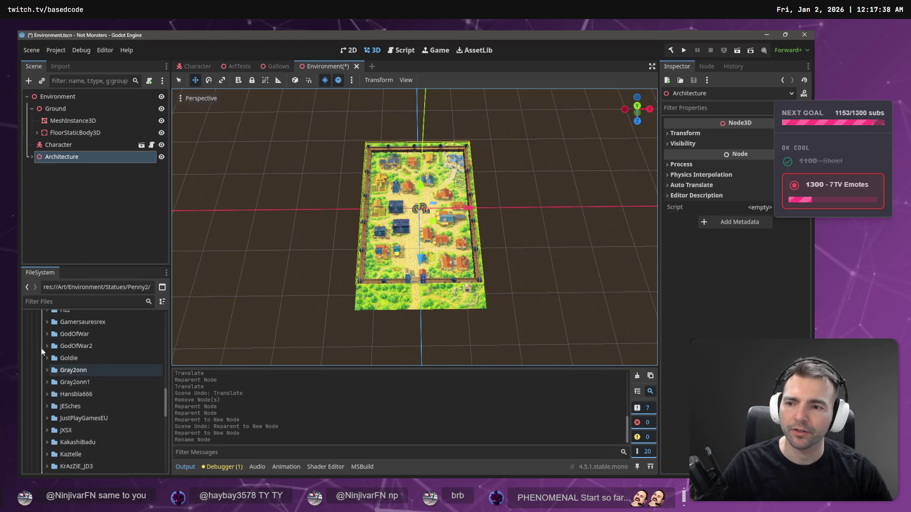
# - Expand Art > Environment in the FileSystem dock
pyautogui.scroll(10, 44, 336)
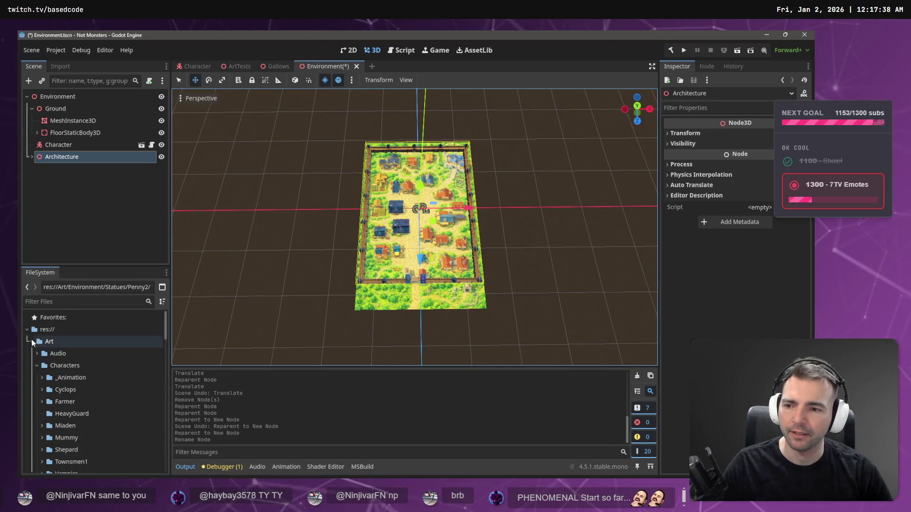
pyautogui.click(32, 341)
pyautogui.click(33, 354)
pyautogui.click(33, 342)
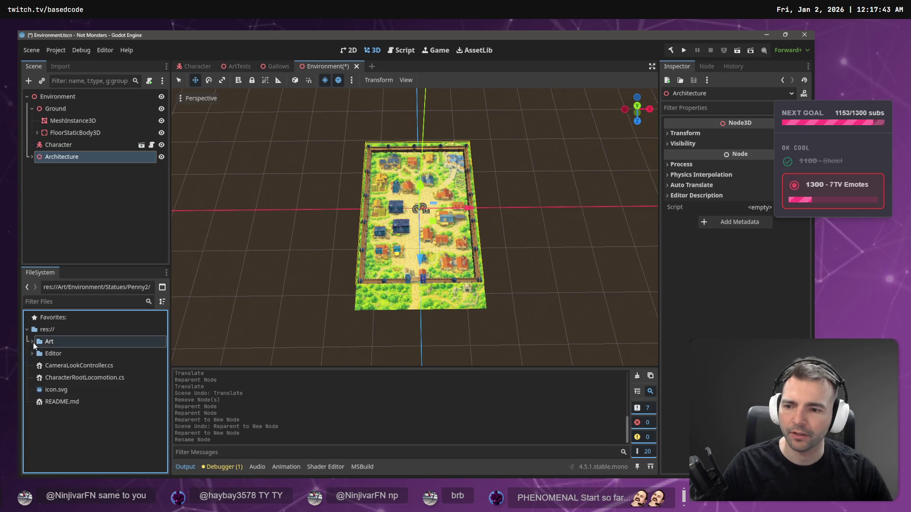
pyautogui.click(33, 340)
pyautogui.click(37, 378)
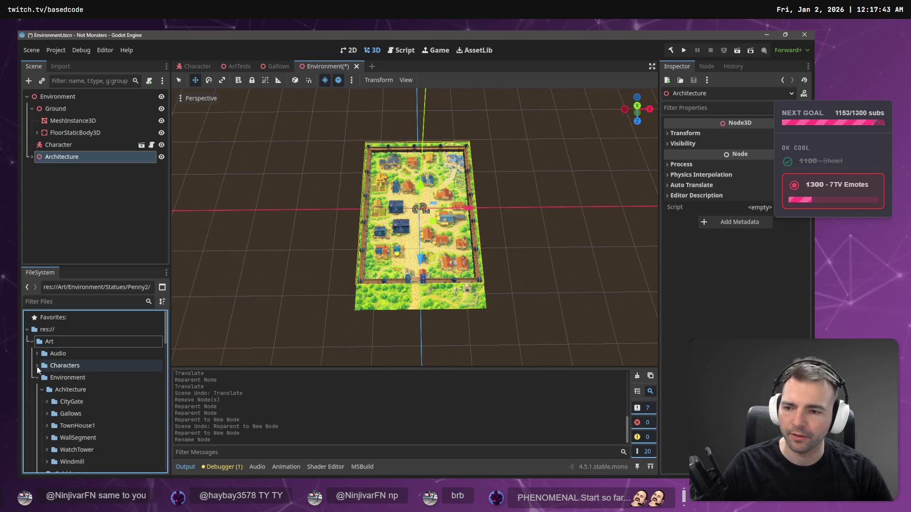
pyautogui.click(43, 389)
pyautogui.click(42, 426)
pyautogui.click(41, 427)
# - Rename Environment.tscn to Environment1.tscn
pyautogui.click(75, 450)
pyautogui.press('F2')
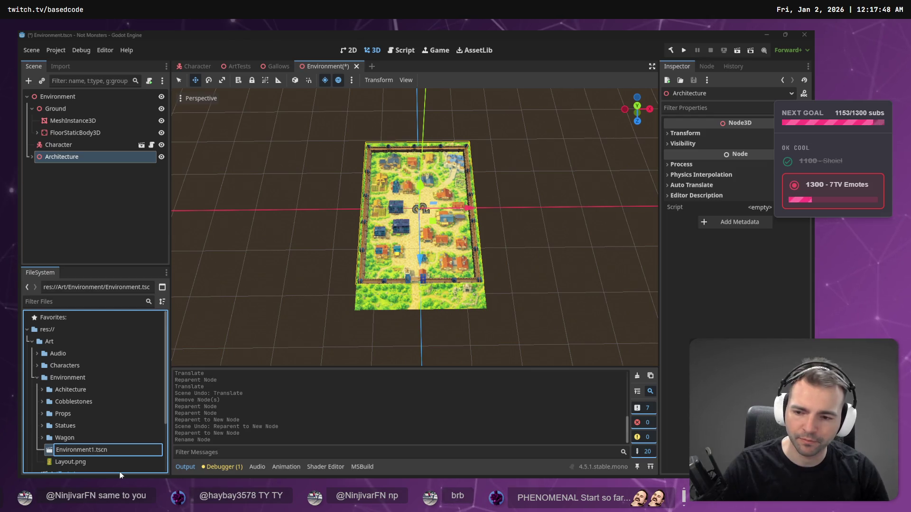
pyautogui.press('Return')
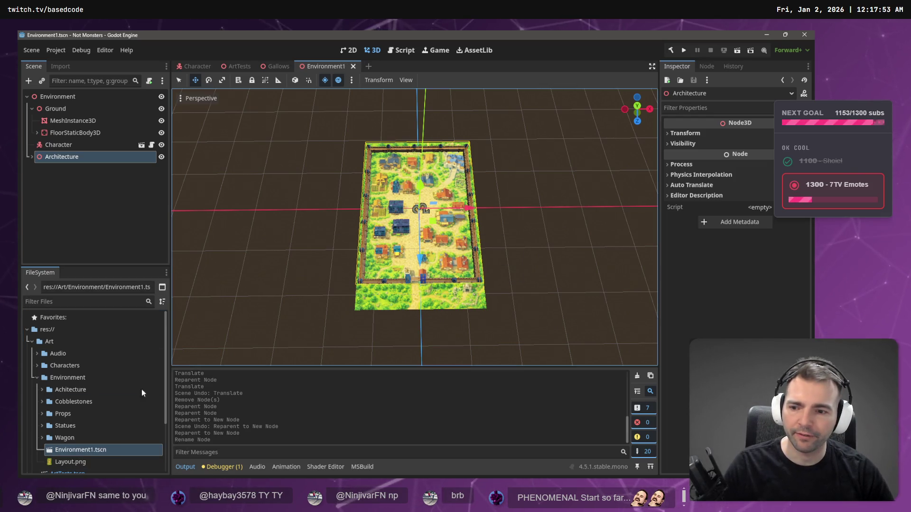
pyautogui.rightClick(42, 379)
# - Create Environment2.tscn as a new 3D scene in the Art/Environment folder
pyautogui.moveTo(119, 308)
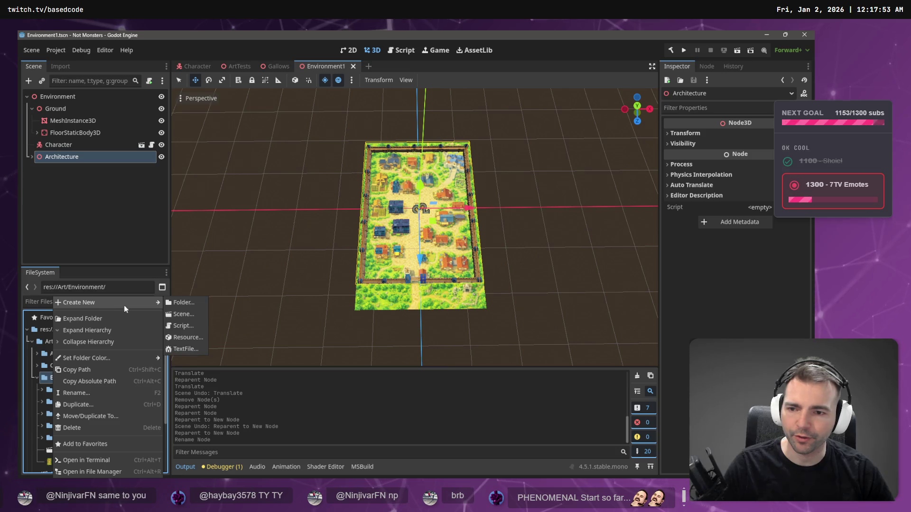
pyautogui.click(191, 315)
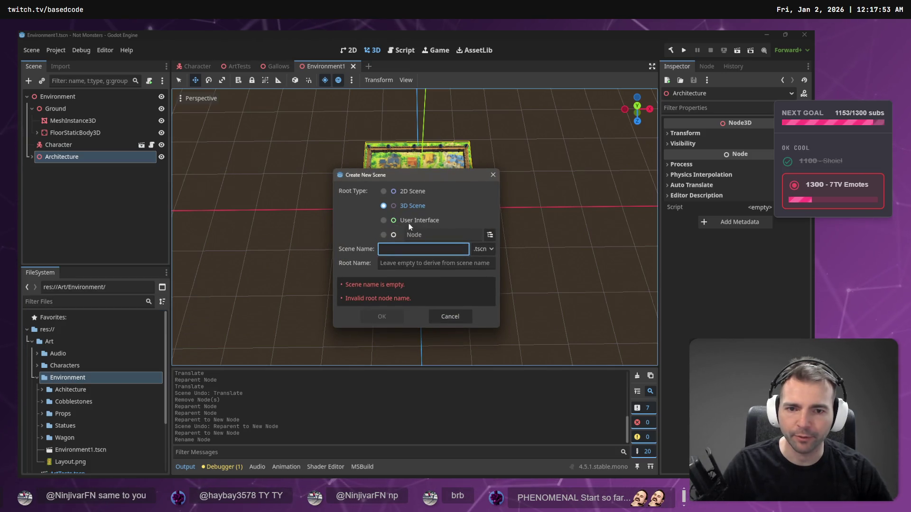
pyautogui.write('Env')
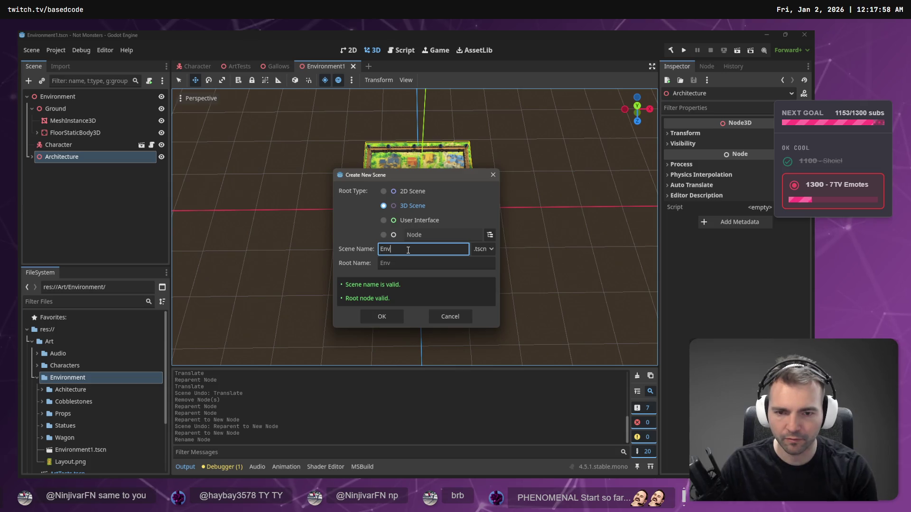
pyautogui.write('ironment2')
pyautogui.press('Return')
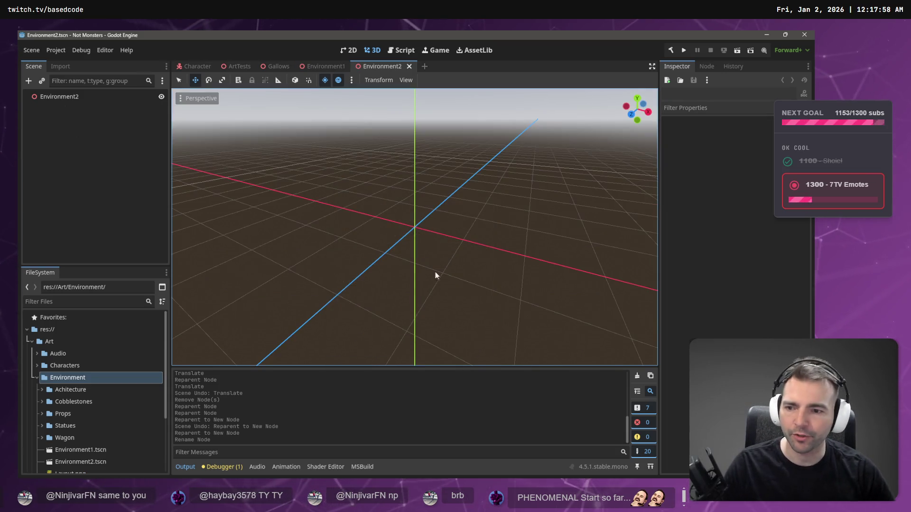
pyautogui.click(318, 67)
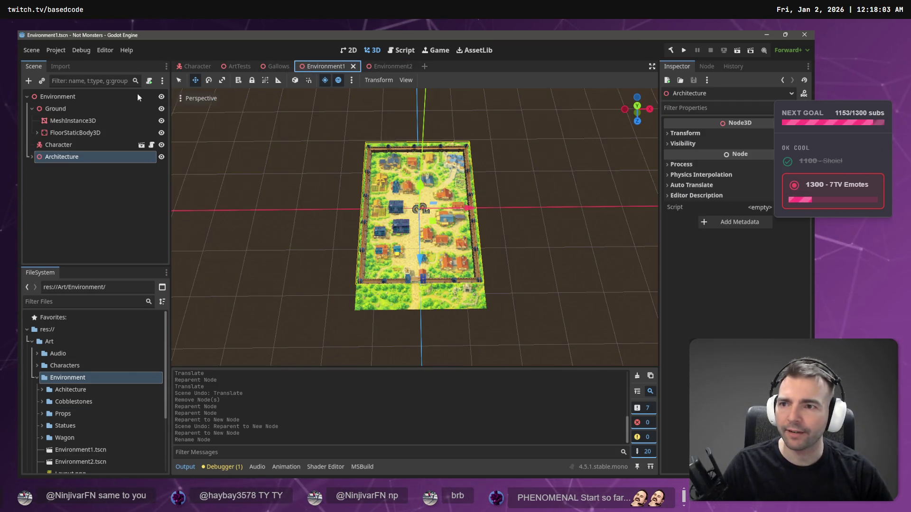
# - Copy the Ground, Character and Architecture nodes from Environment1
pyautogui.click(69, 96)
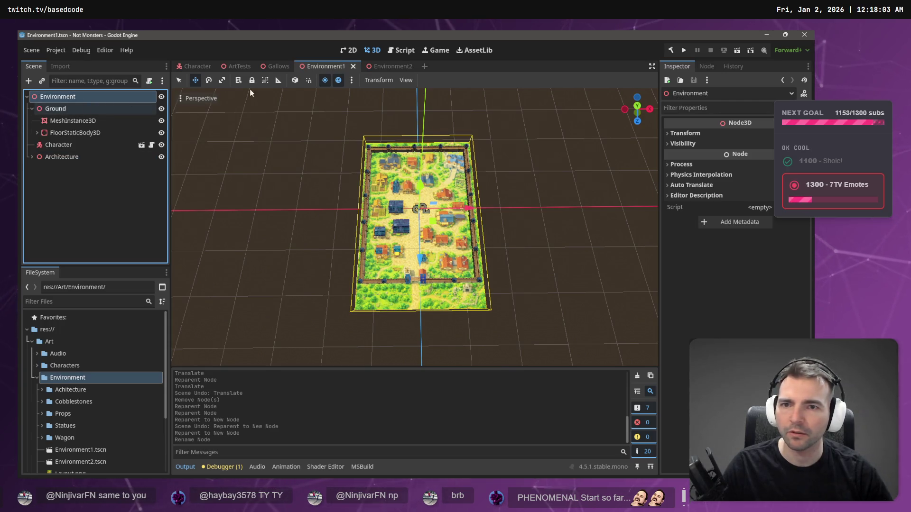
pyautogui.click(407, 66)
pyautogui.click(323, 66)
pyautogui.click(55, 109)
pyautogui.keyDown('shift'); pyautogui.click(62, 156); pyautogui.keyUp('shift')
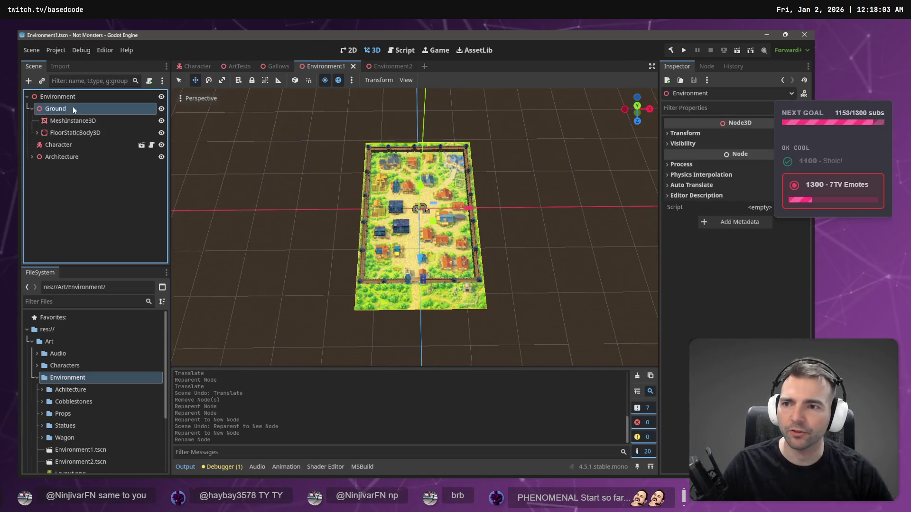
pyautogui.hotkey('ctrl', 'c')
# - Paste them into Environment2 and delete the pasted Architecture group
pyautogui.click(373, 69)
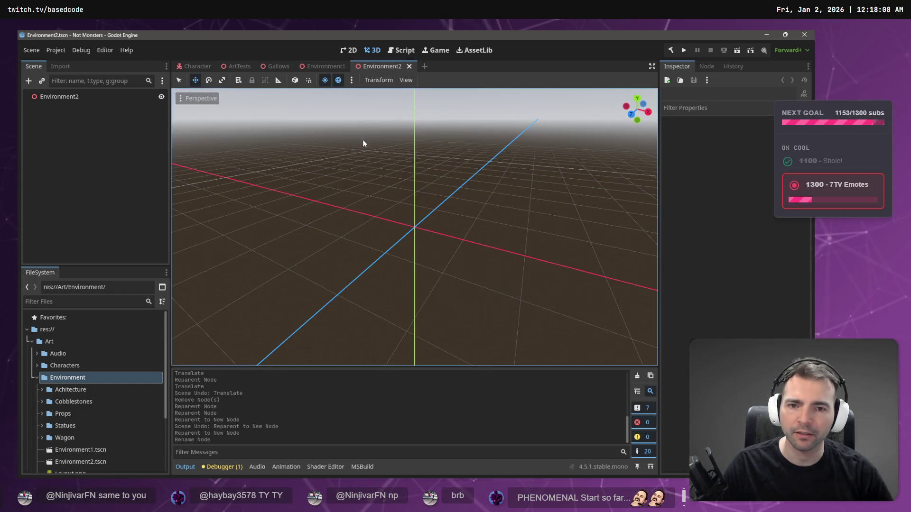
pyautogui.hotkey('ctrl', 'v')
pyautogui.click(61, 169)
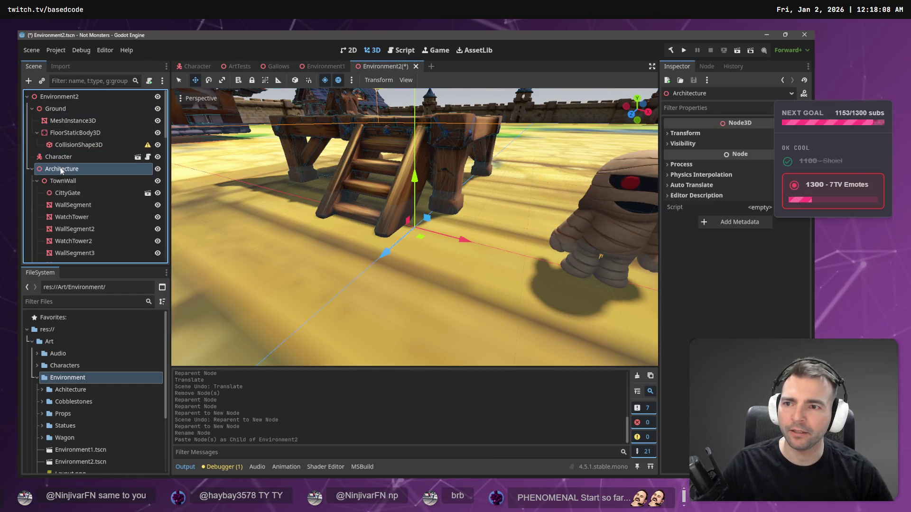
pyautogui.press('Delete')
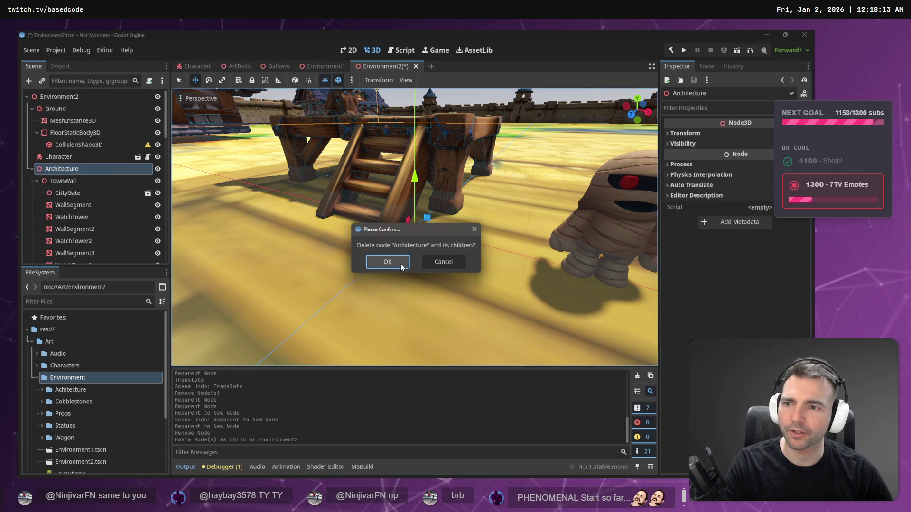
pyautogui.click(400, 264)
pyautogui.click(72, 120)
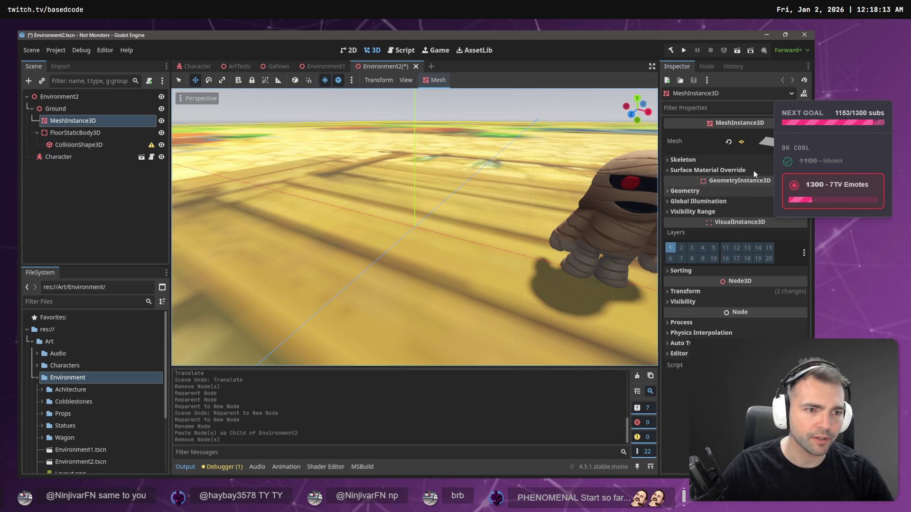
# - Rename Layout.png in the FileSystem dock to Layout1.png
pyautogui.click(768, 145)
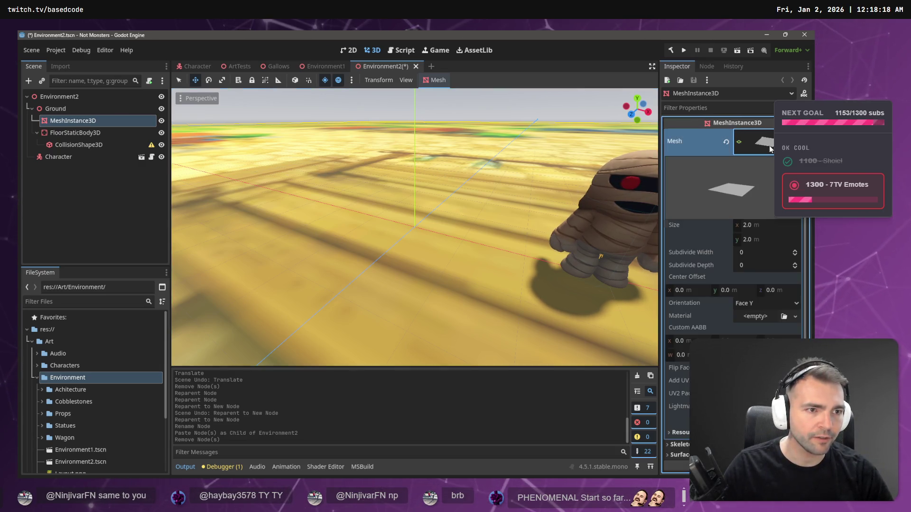
pyautogui.click(752, 148)
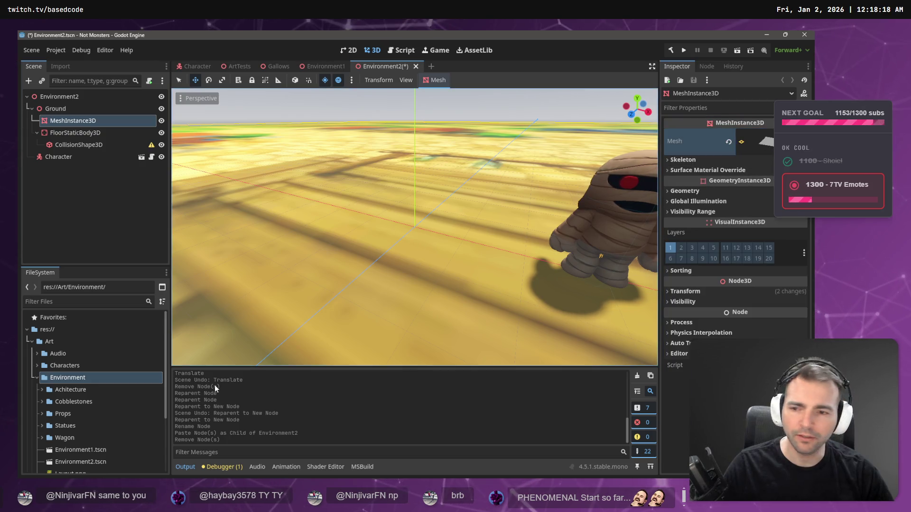
pyautogui.scroll(-3, 64, 397)
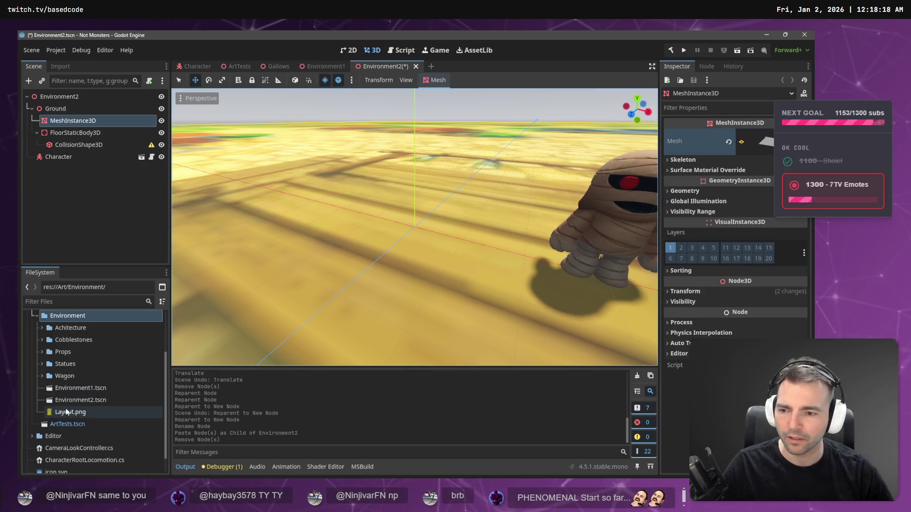
pyautogui.click(69, 411)
pyautogui.press('F2')
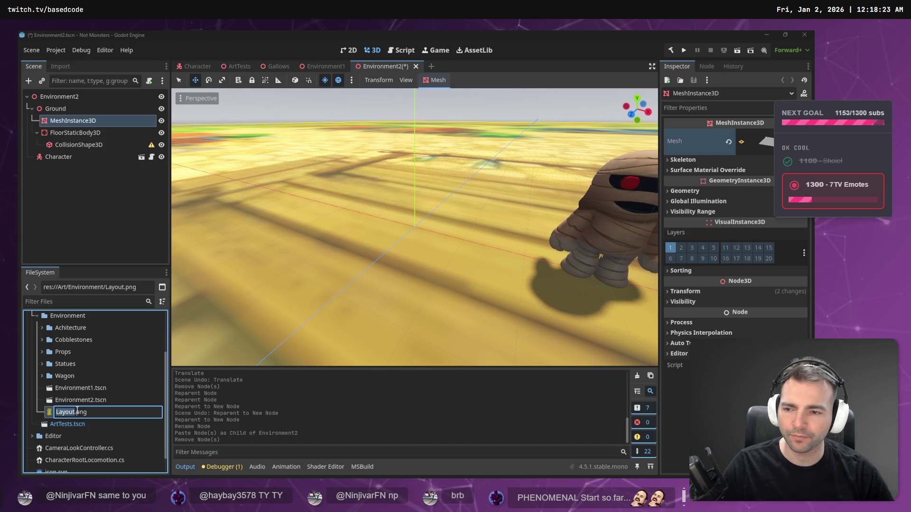
pyautogui.press('Escape')
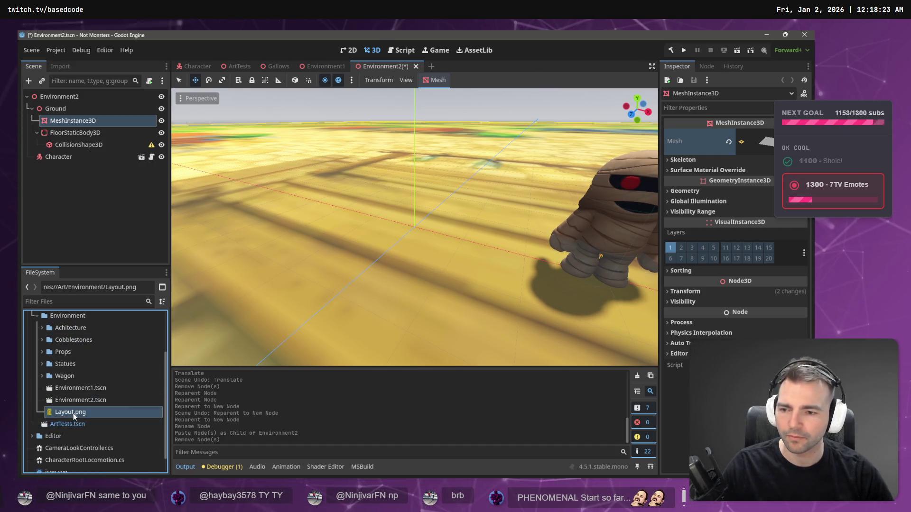
pyautogui.press('F2')
pyautogui.press('Return')
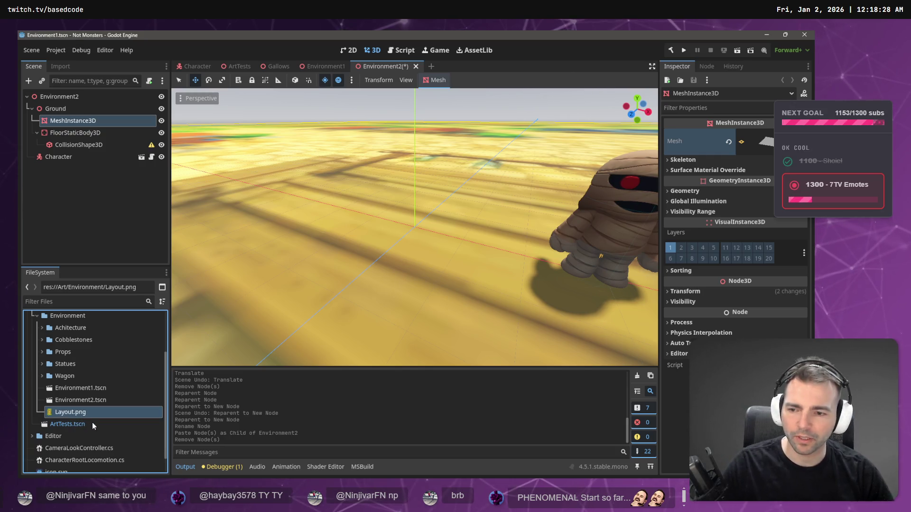
# - Copy the generated village map image in ChatGPT, then select Godot's Environment folder
pyautogui.hotkey('alt', 'Tab')
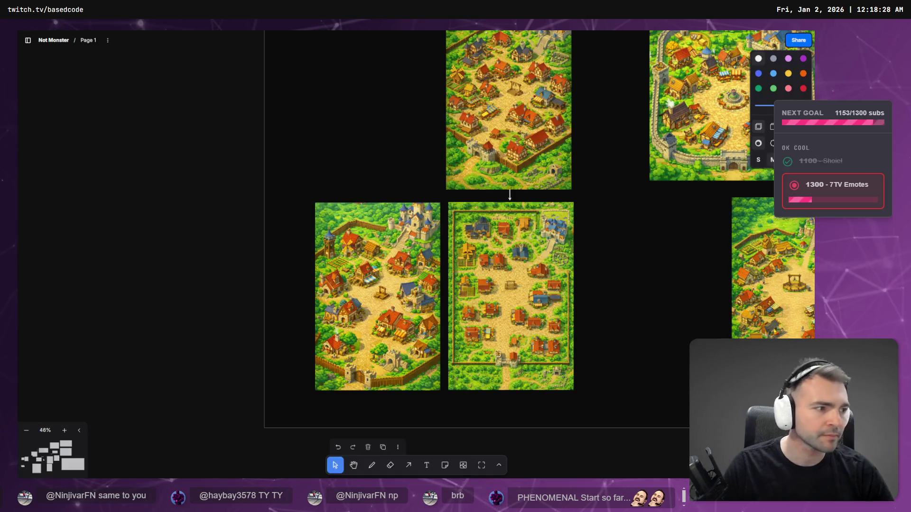
pyautogui.hotkey('alt', 'Tab')
pyautogui.rightClick(304, 287)
pyautogui.rightClick(363, 240)
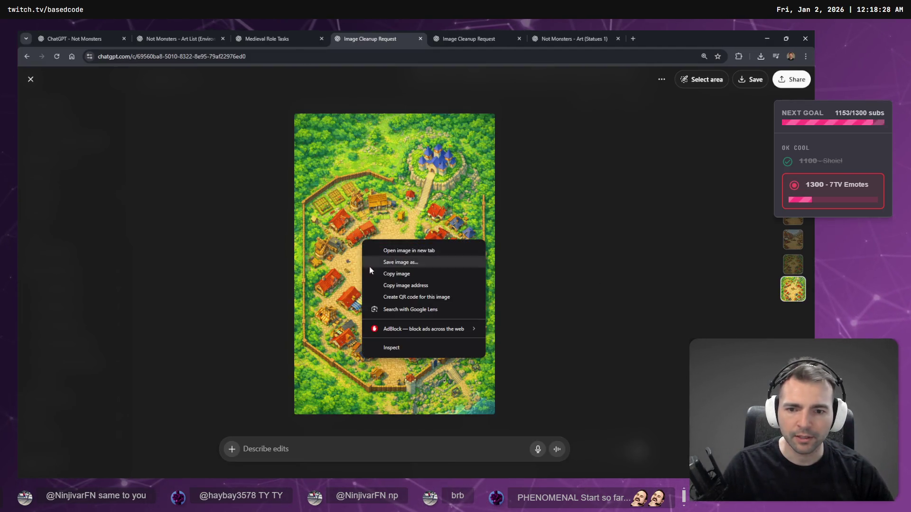
pyautogui.click(423, 279)
pyautogui.hotkey('alt', 'Tab')
pyautogui.hotkey('alt', 'Tab')
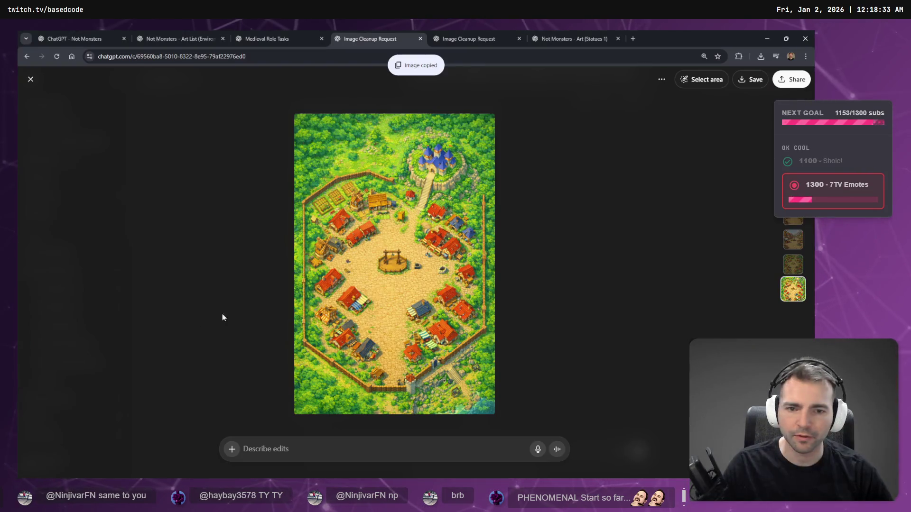
pyautogui.hotkey('alt', 'Tab')
pyautogui.click(76, 316)
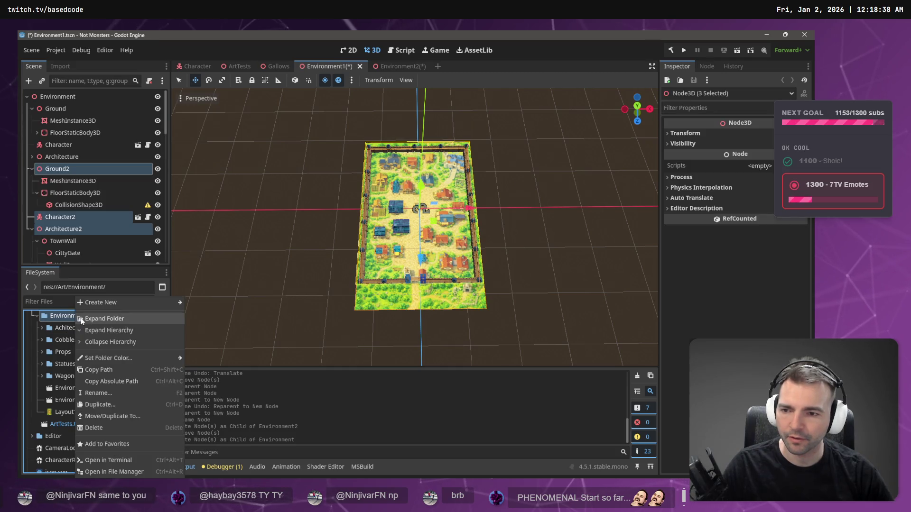
# - Show the Environment folder in the file manager, close it, and return to the ChatGPT map
pyautogui.hotkey('ctrl', 'v')
pyautogui.rightClick(75, 315)
pyautogui.press('Escape')
pyautogui.rightClick(68, 319)
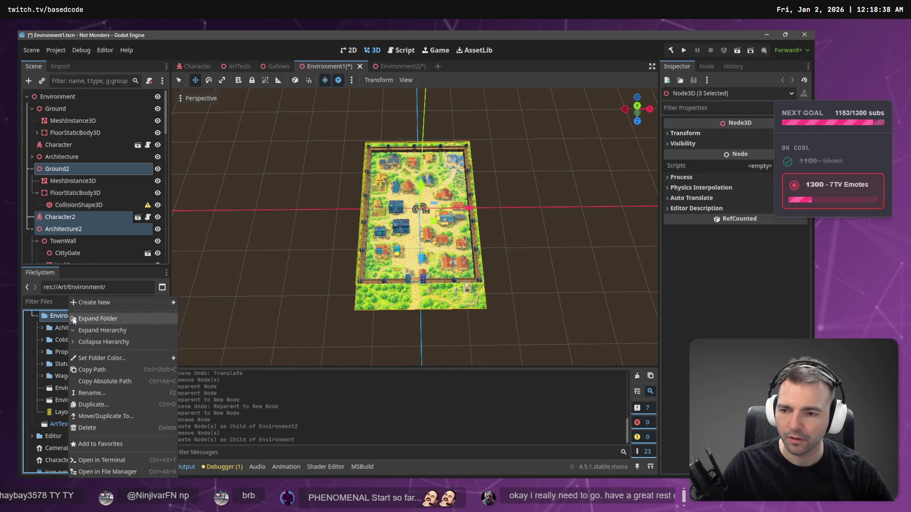
pyautogui.click(107, 471)
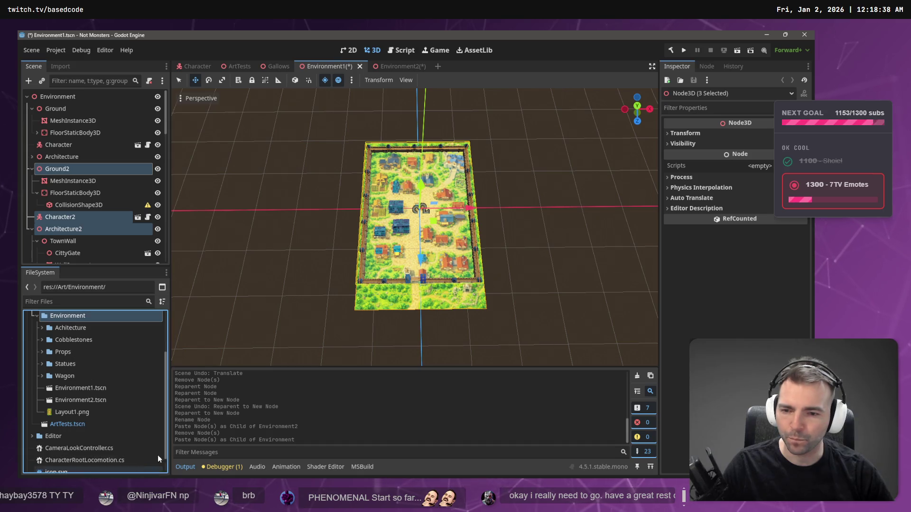
pyautogui.hotkey('alt', 'F4')
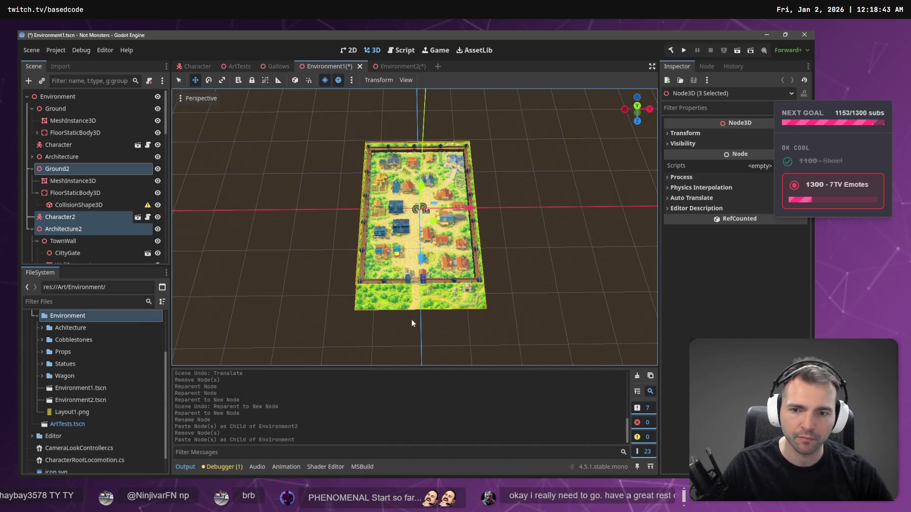
pyautogui.hotkey('alt', 'Tab')
pyautogui.rightClick(441, 244)
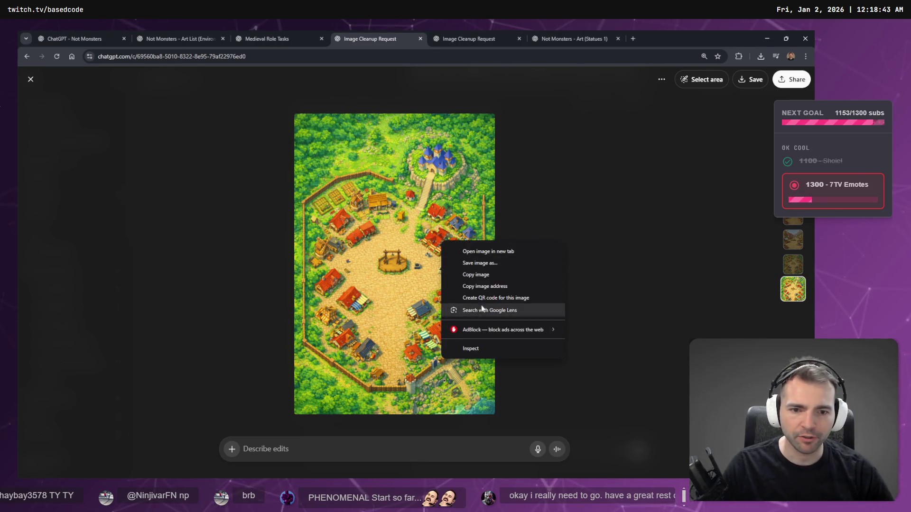
# - Save the ChatGPT village map image as a PNG, then open a new File Explorer window
pyautogui.click(479, 264)
pyautogui.click(223, 226)
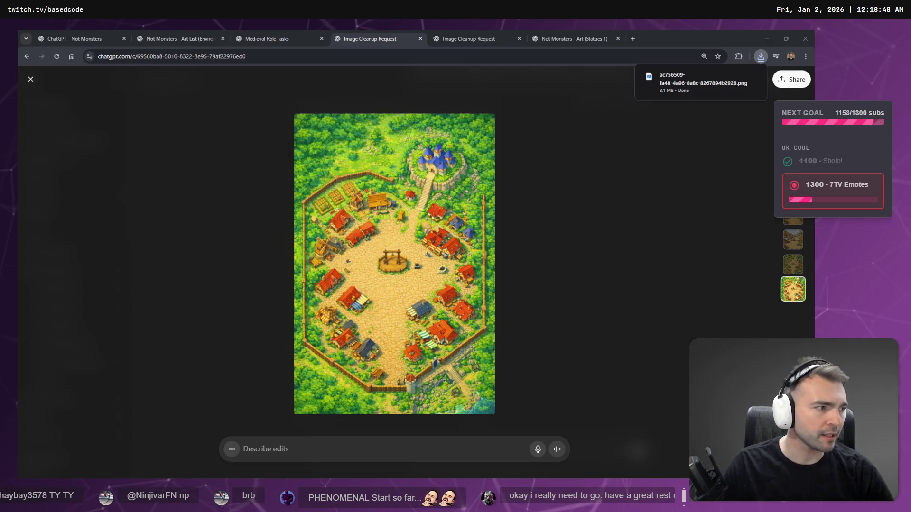
pyautogui.hotkey('alt', 'Tab')
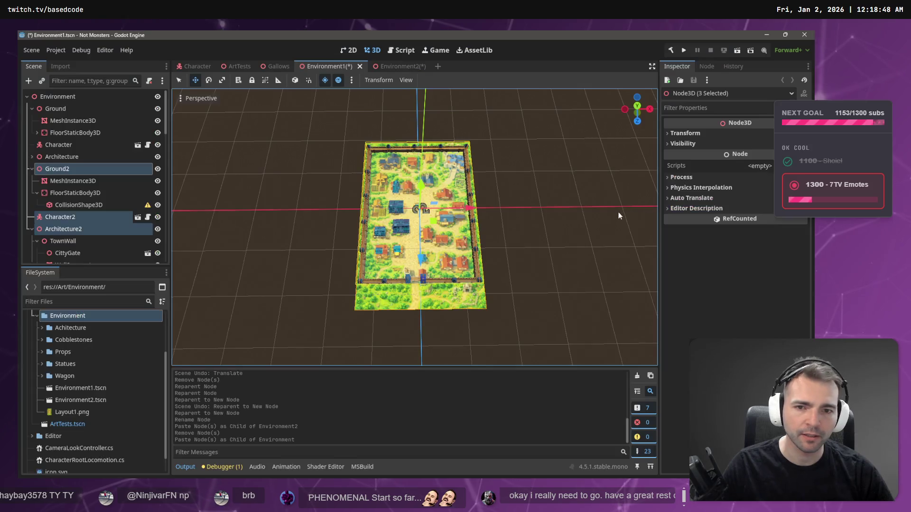
pyautogui.hotkey('alt', 'Tab')
pyautogui.hotkey('alt', 'Tab')
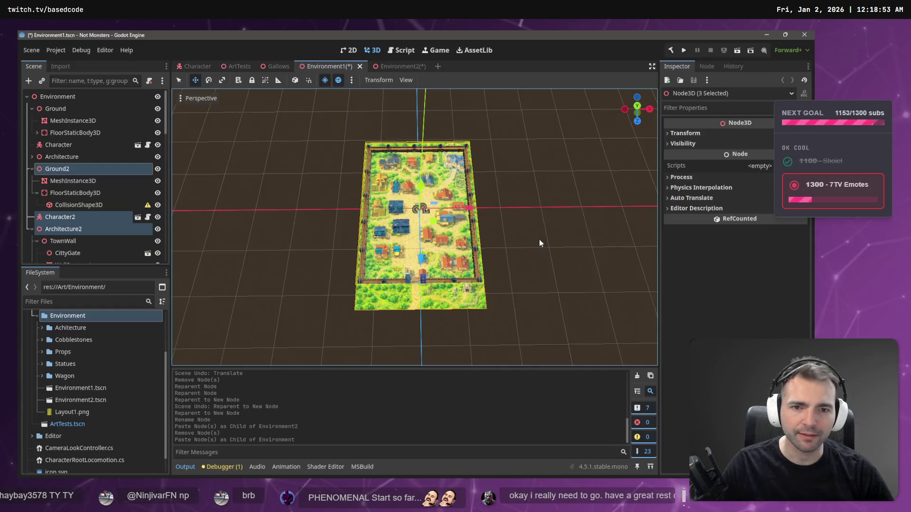
pyautogui.press('super+e')
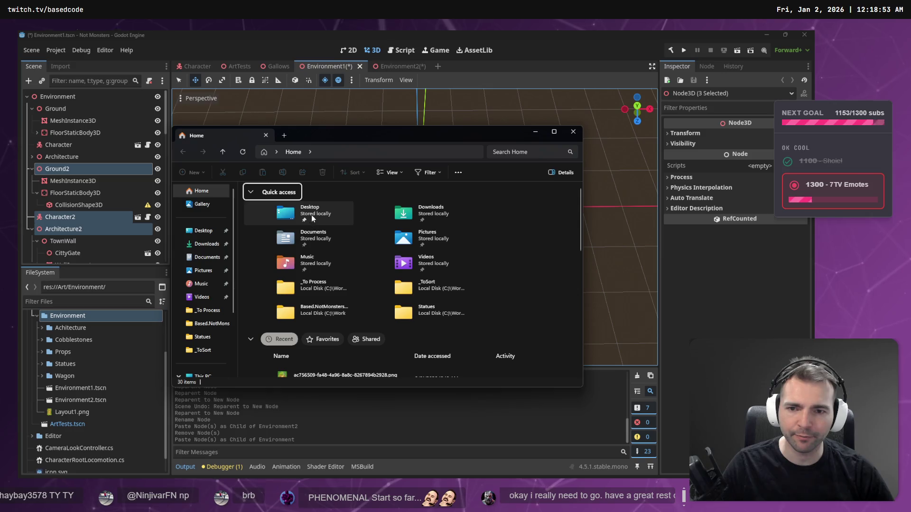
# - Drag the downloaded map PNG from Downloads into Godot's Environment folder and clear its name
pyautogui.doubleClick(449, 222)
pyautogui.moveTo(304, 212); pyautogui.dragTo(115, 335)
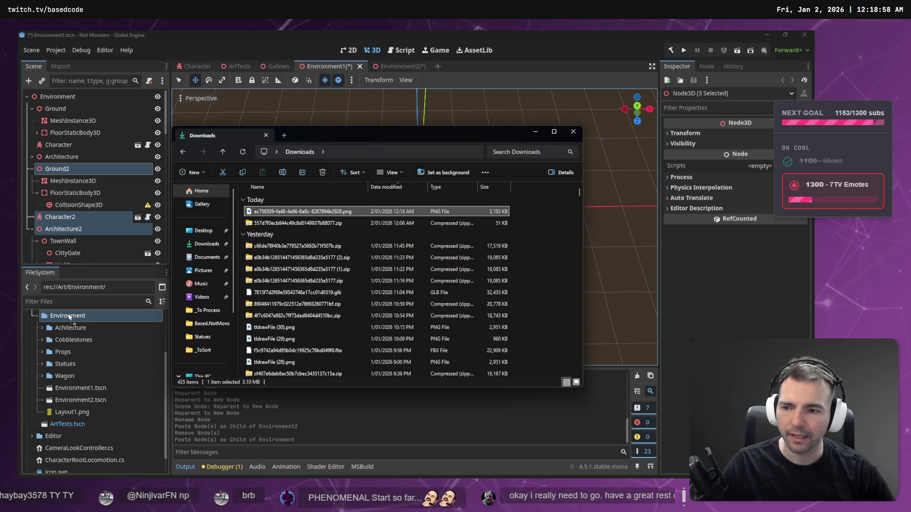
pyautogui.click(572, 132)
pyautogui.click(75, 391)
pyautogui.press('F2')
pyautogui.press('BackSpace')
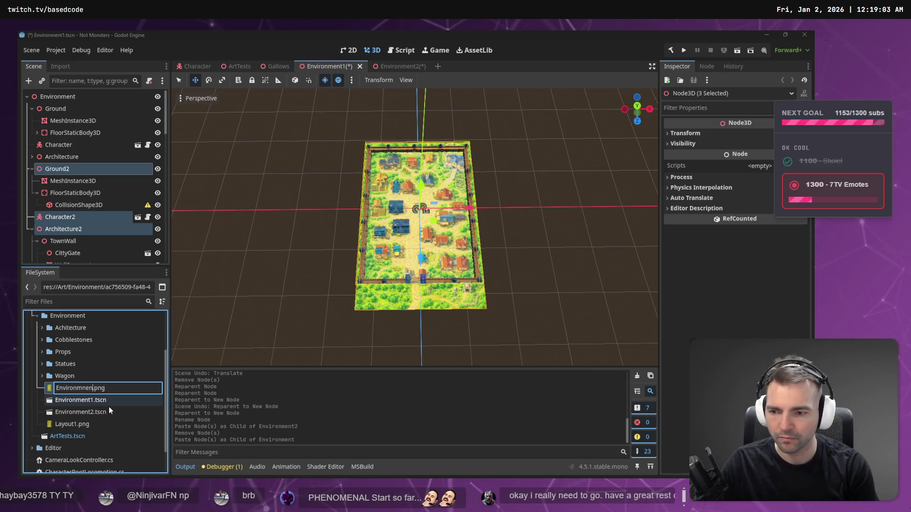
# - Name the new map image Environment2.png and rename Layout1.png to Environment1.png
pyautogui.write('Environment2')
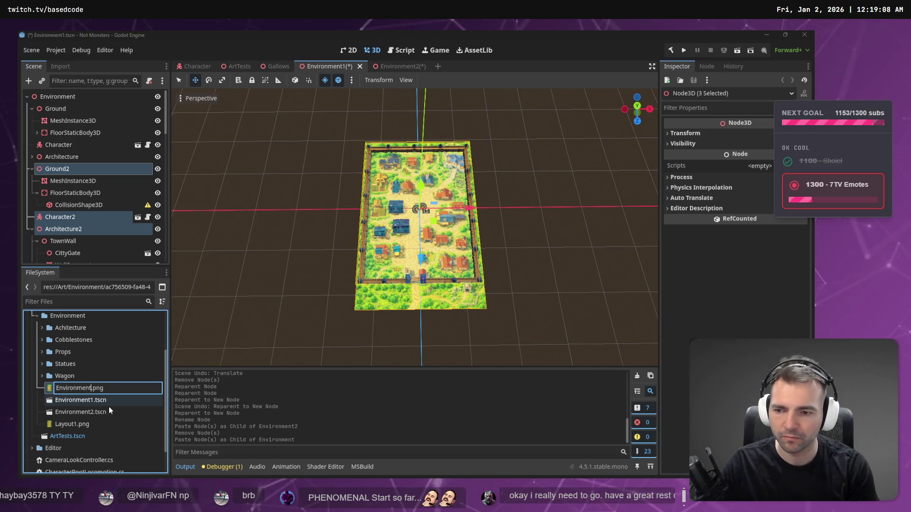
pyautogui.press('Return')
pyautogui.click(78, 426)
pyautogui.press('F2')
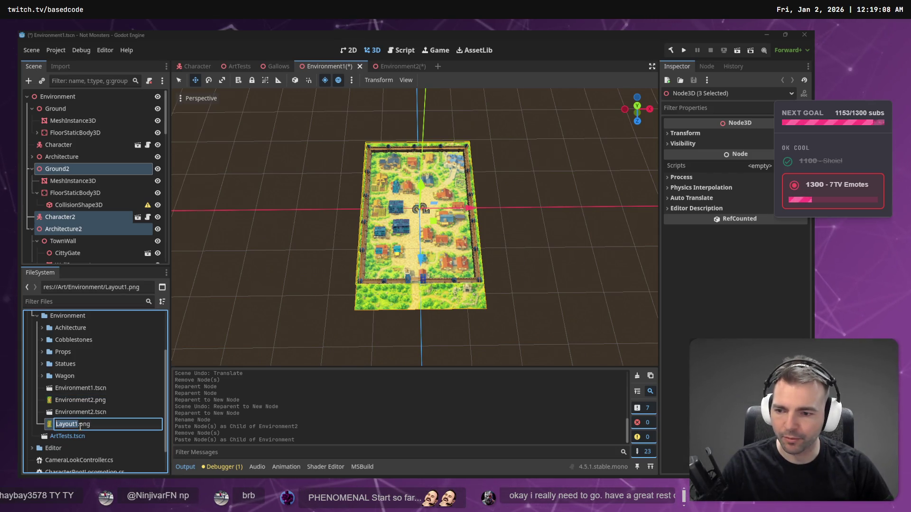
pyautogui.write('Environment')
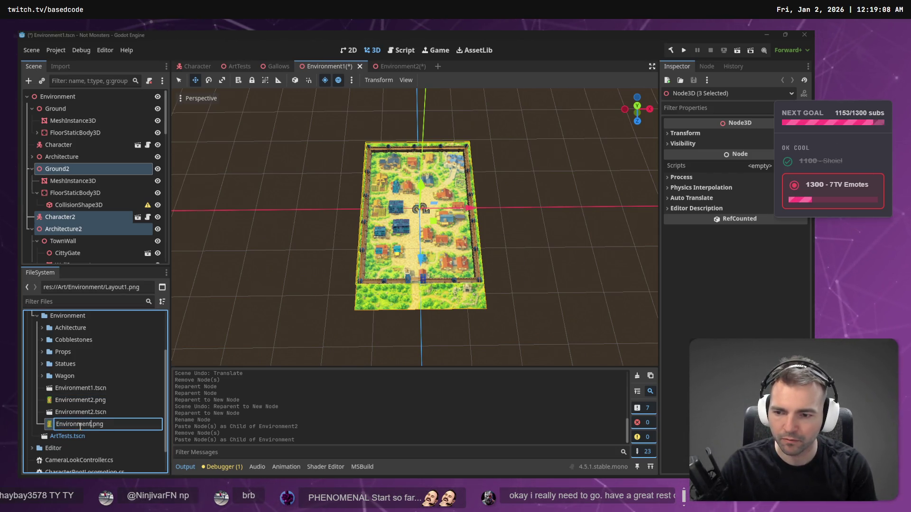
pyautogui.write('1')
pyautogui.press('Return')
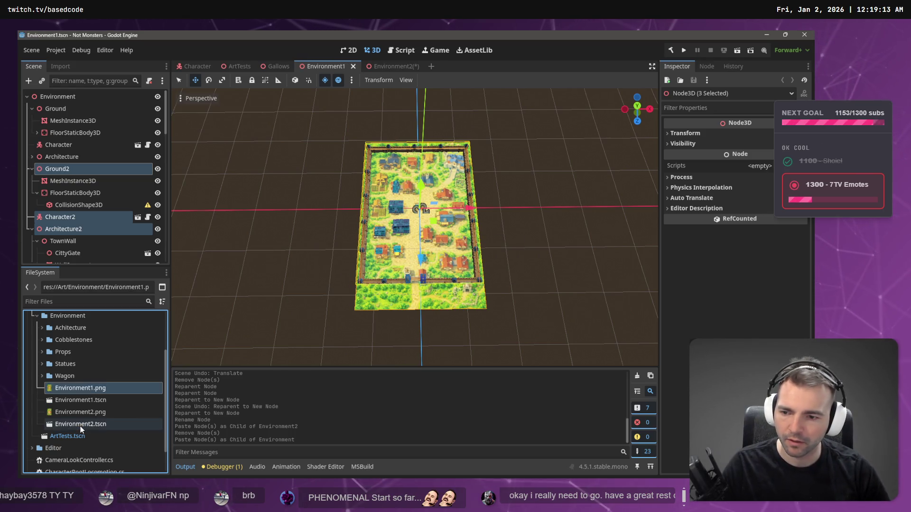
pyautogui.click(90, 414)
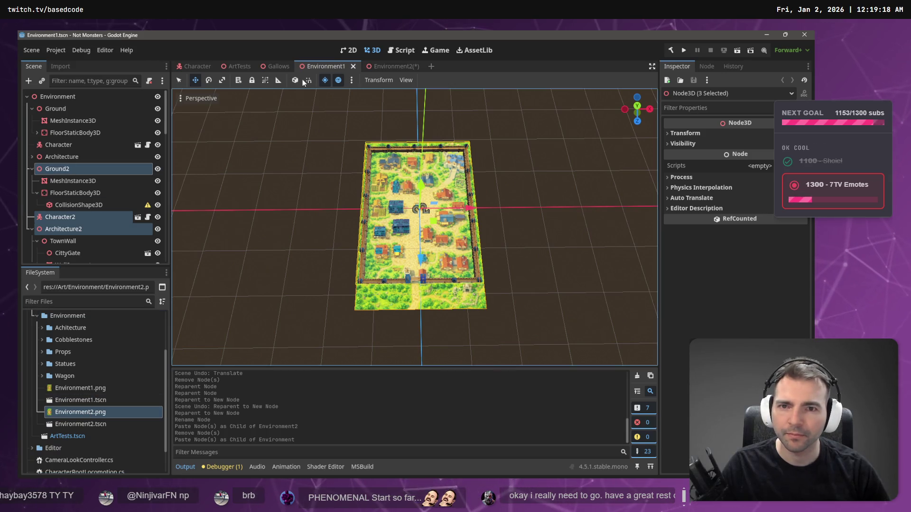
pyautogui.click(384, 68)
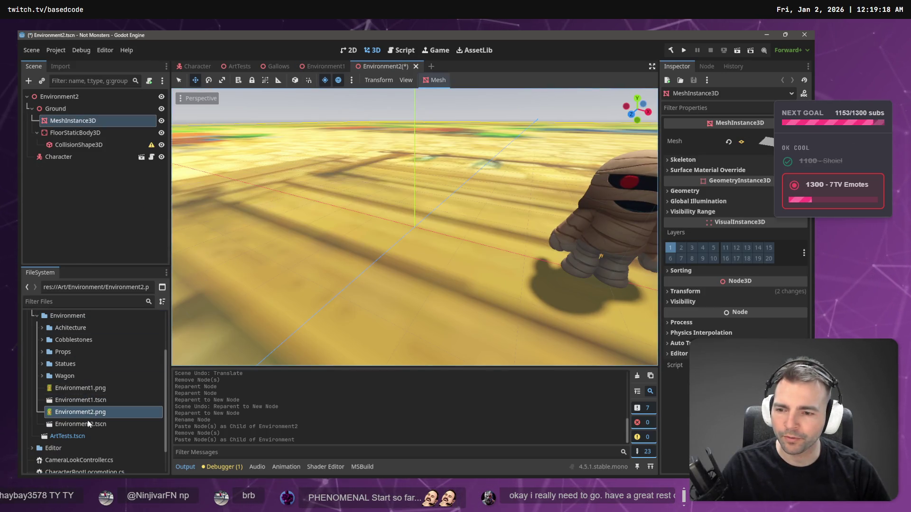
# - Apply the Environment2.png village map texture to the ground mesh and view it from overhead
pyautogui.moveTo(193, 368); pyautogui.dragTo(414, 252)
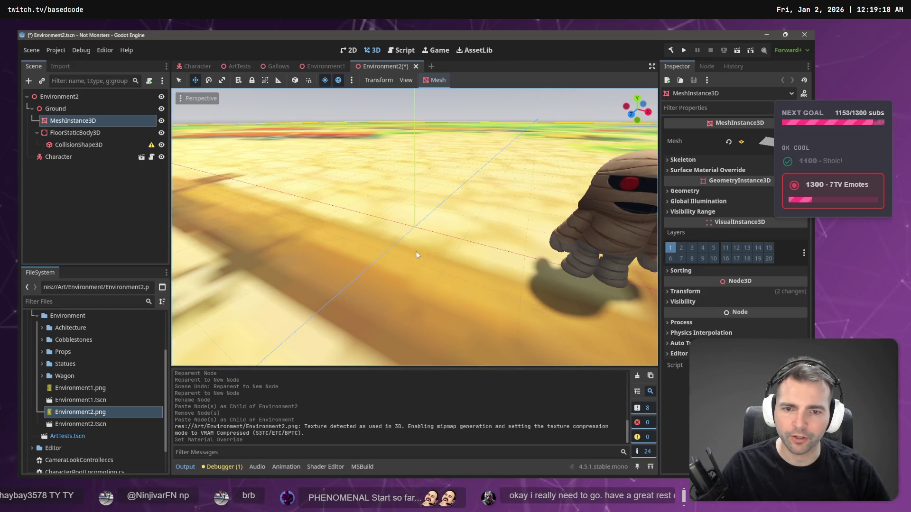
pyautogui.scroll(-5, 453, 220)
pyautogui.scroll(-10, 452, 220)
pyautogui.moveTo(456, 252); pyautogui.dragTo(456, 199)
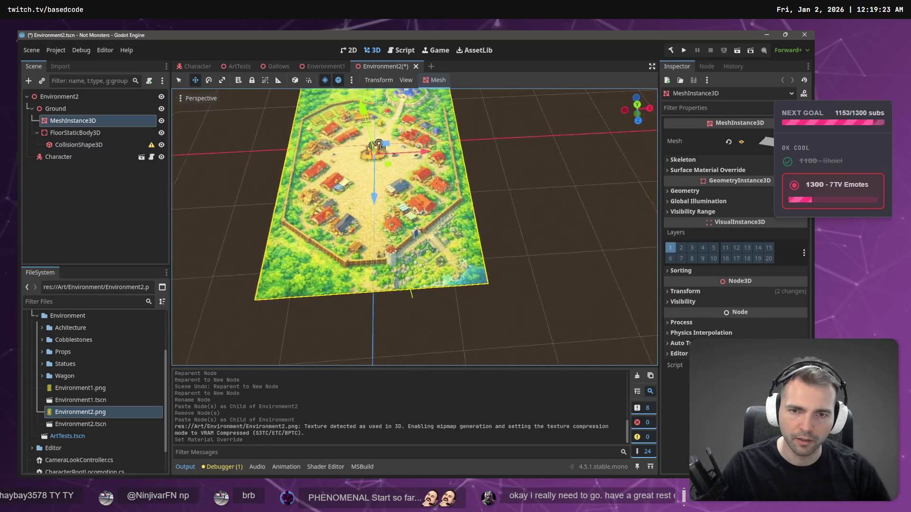
# - Save the Environment2 scene and switch to the Character scene
pyautogui.click(97, 229)
pyautogui.hotkey('ctrl', 's')
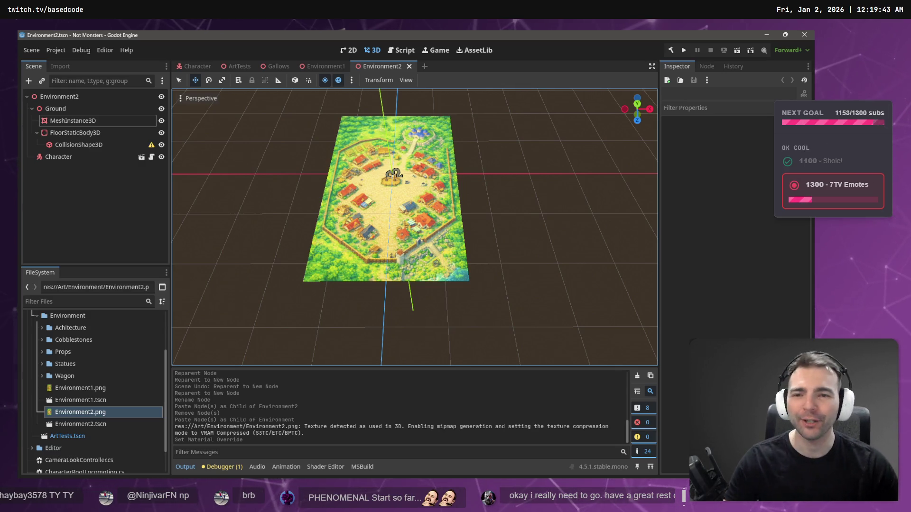
pyautogui.click(188, 67)
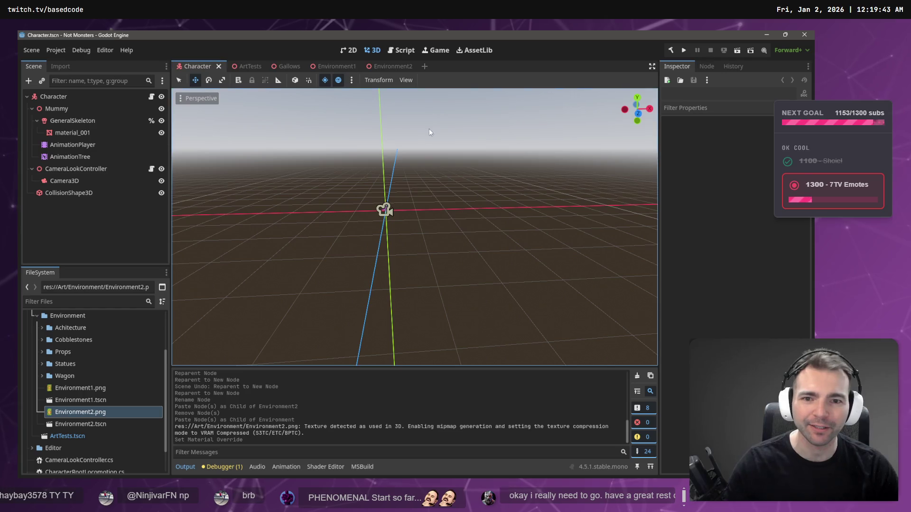
# - Run the game with F5 and walk the mummy around the cobblestone square
pyautogui.press('F5')
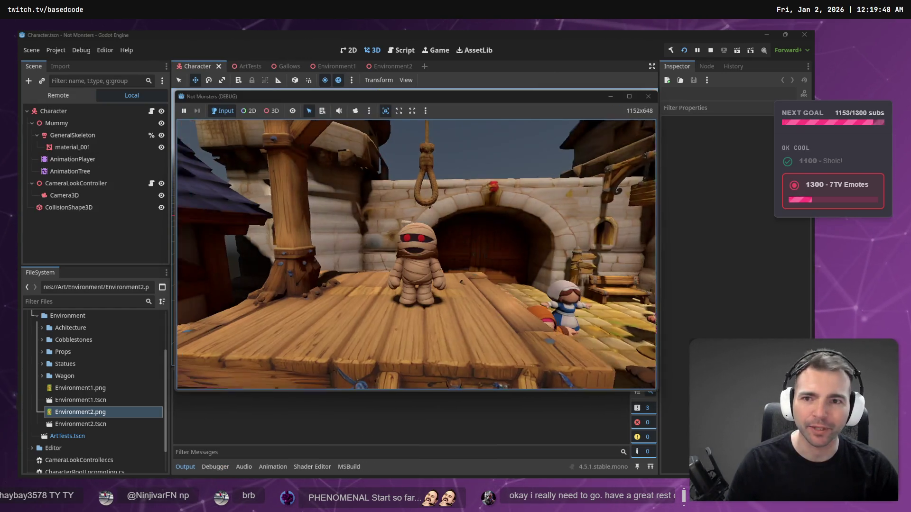
pyautogui.press('w')
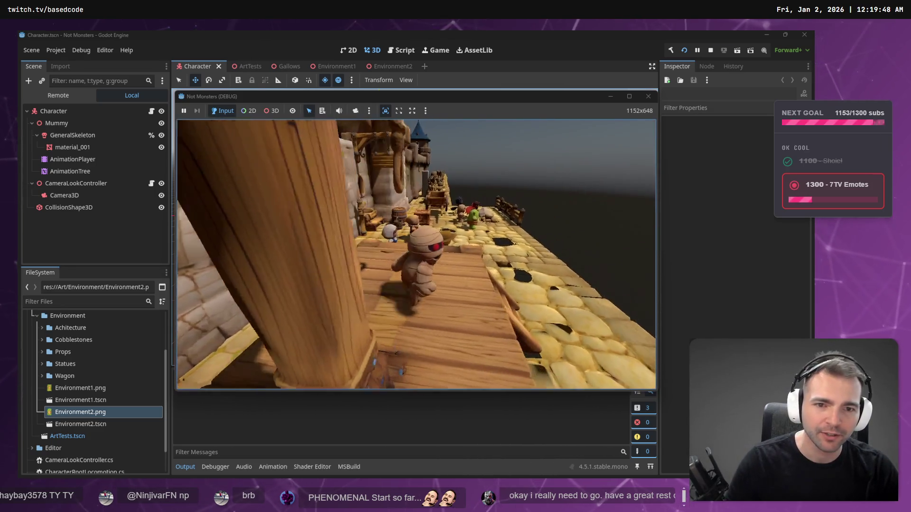
pyautogui.press('s')
pyautogui.press('w')
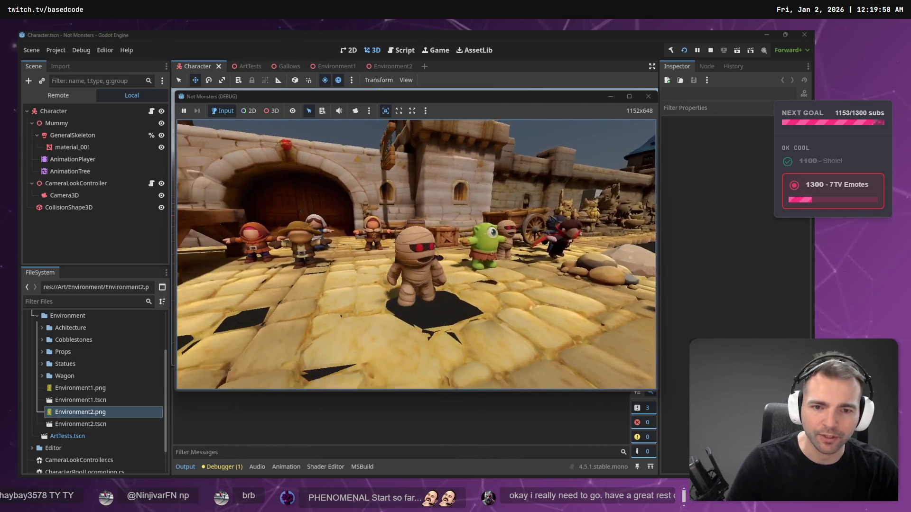
pyautogui.press('s')
pyautogui.press('w')
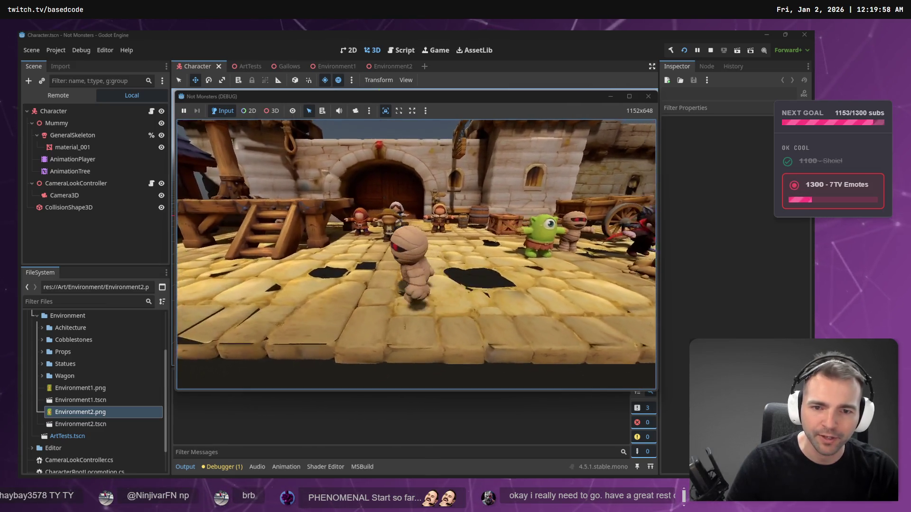
pyautogui.press('d')
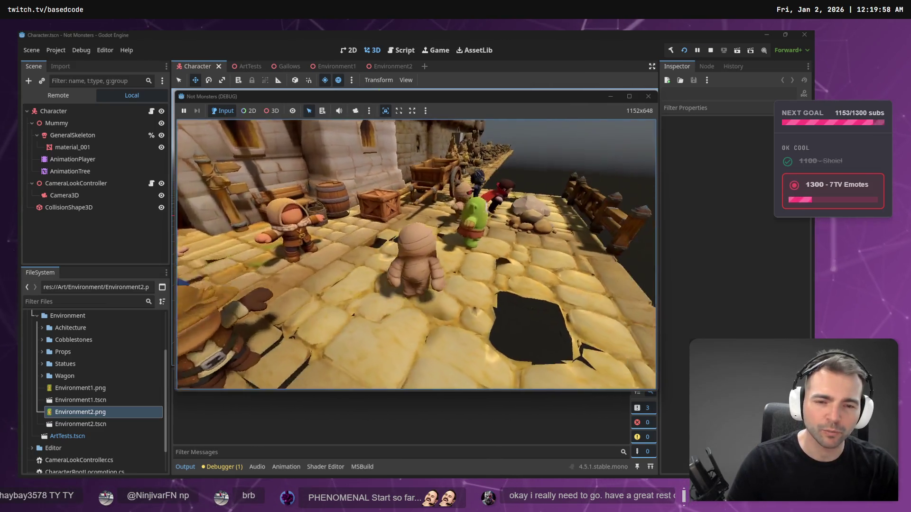
pyautogui.press('a')
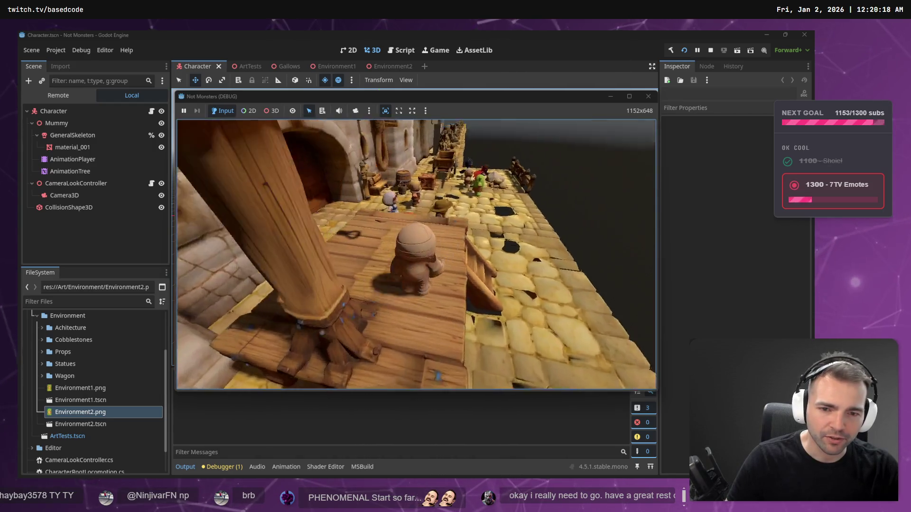
pyautogui.press('s')
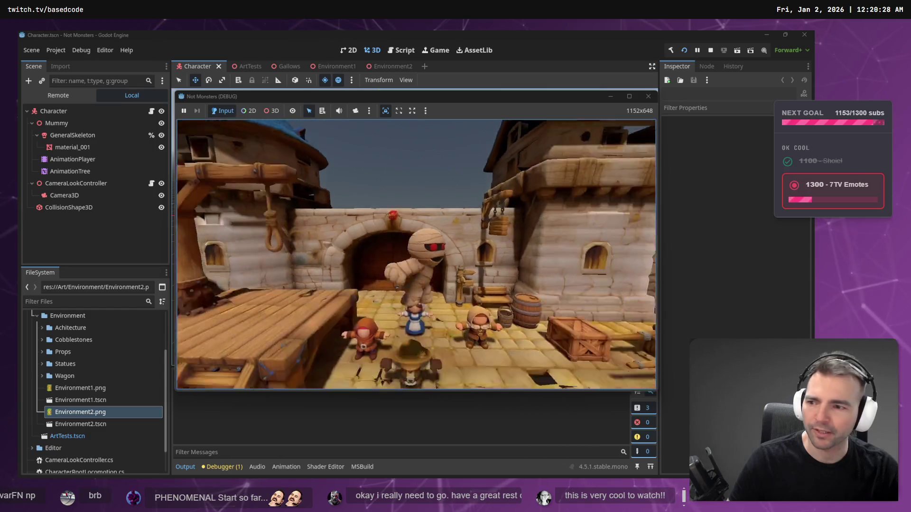
# - Walk the mummy up the street toward the archway and townsfolk, then stop the game with F8
pyautogui.press('w')
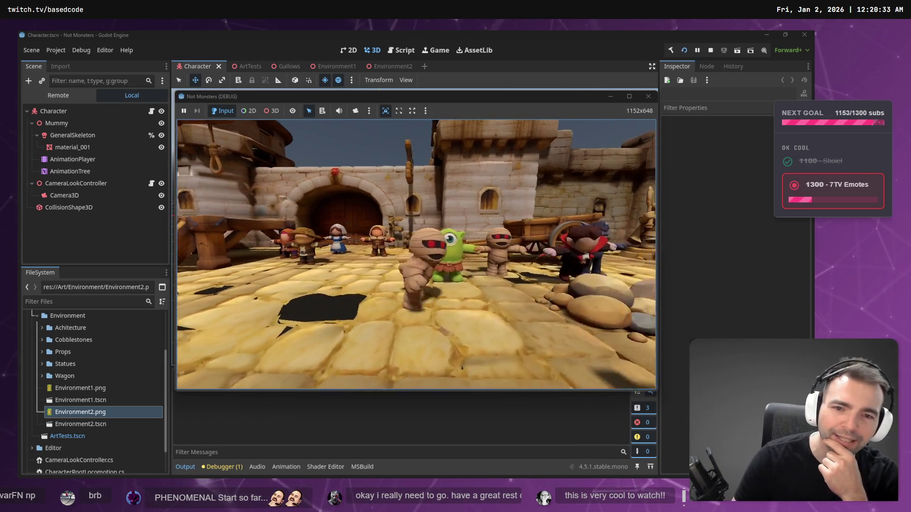
pyautogui.press('s')
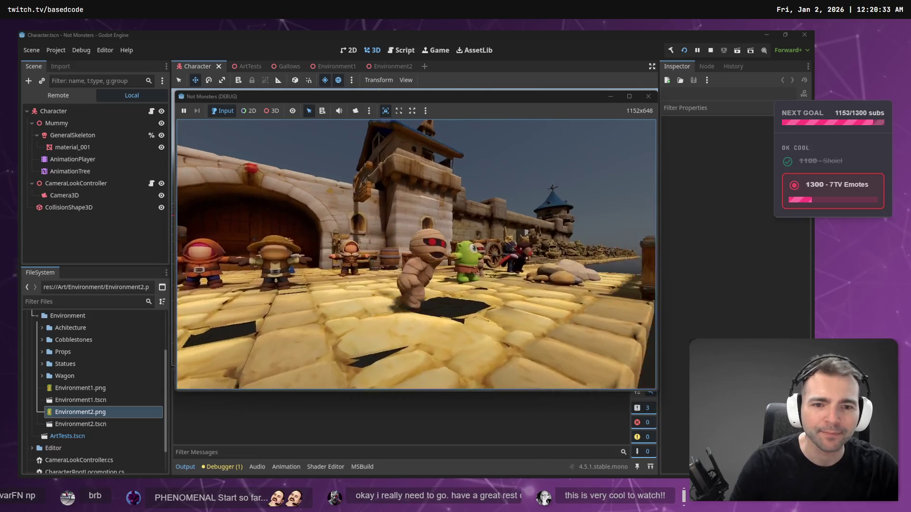
pyautogui.press('w')
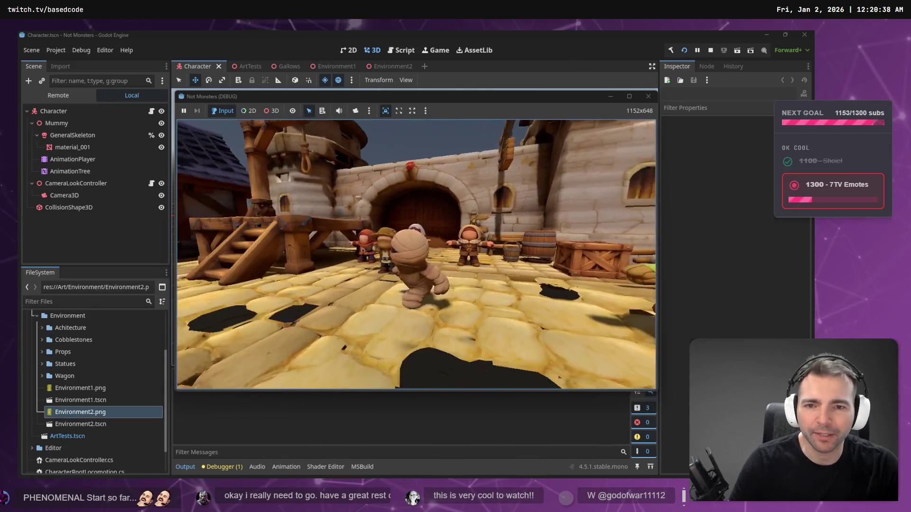
pyautogui.press('a')
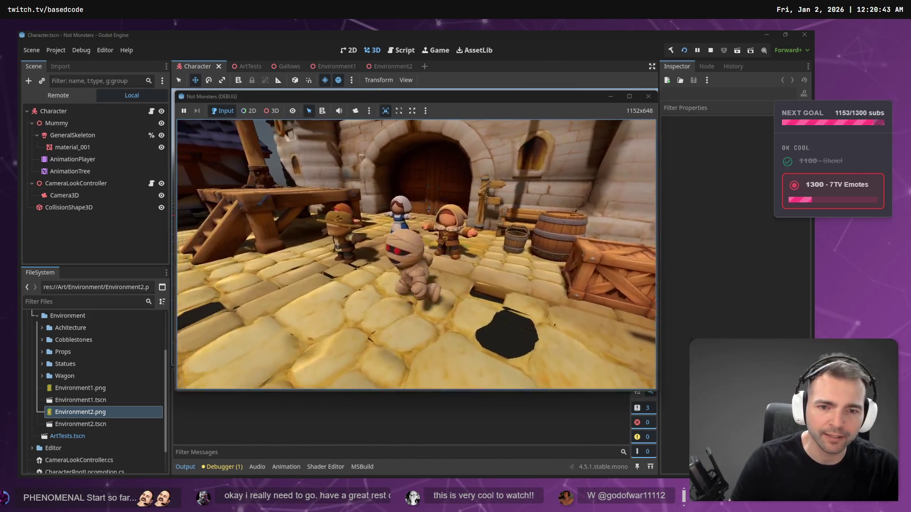
pyautogui.press('w')
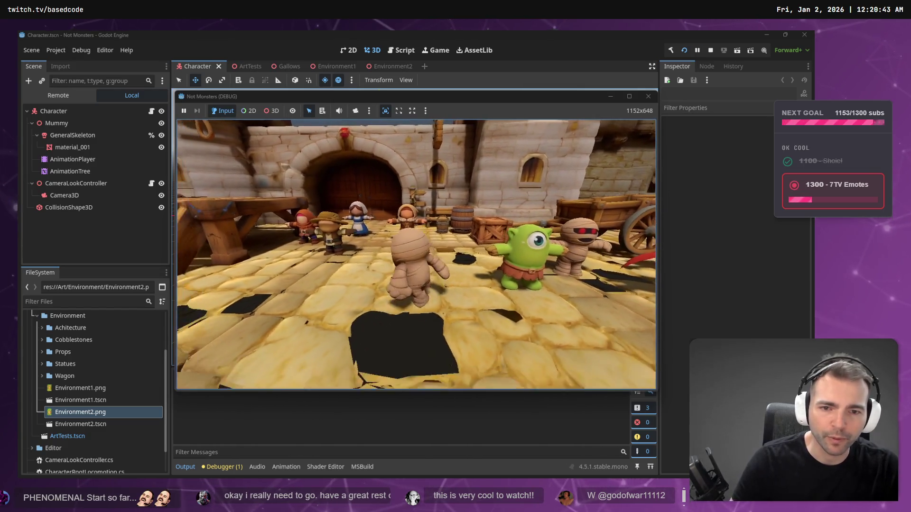
pyautogui.press('w')
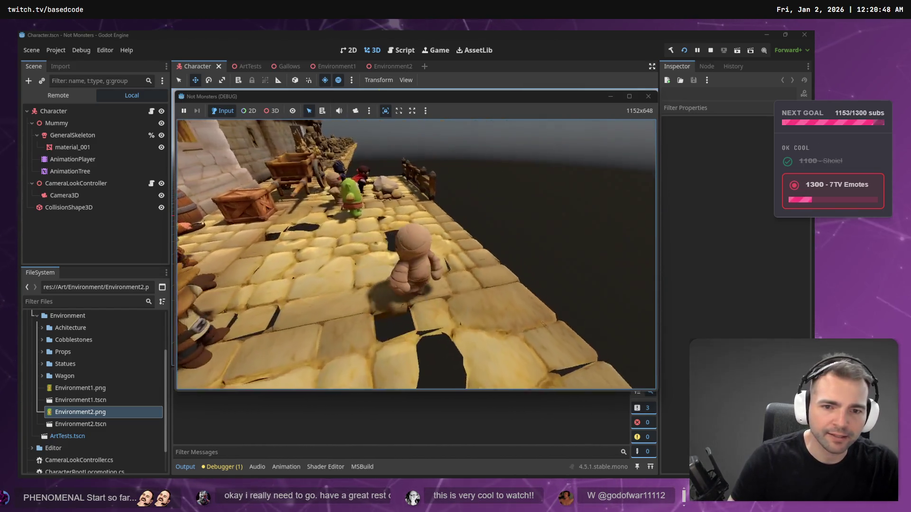
pyautogui.press('w')
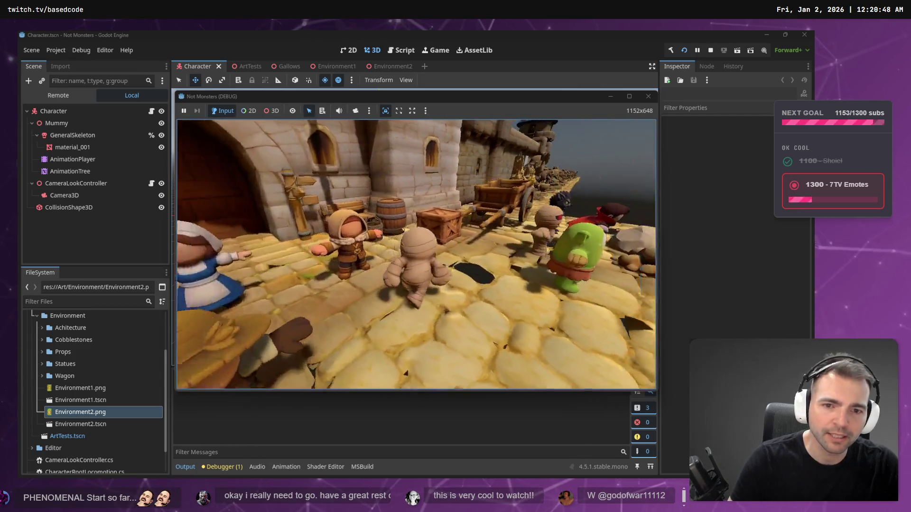
pyautogui.press('w')
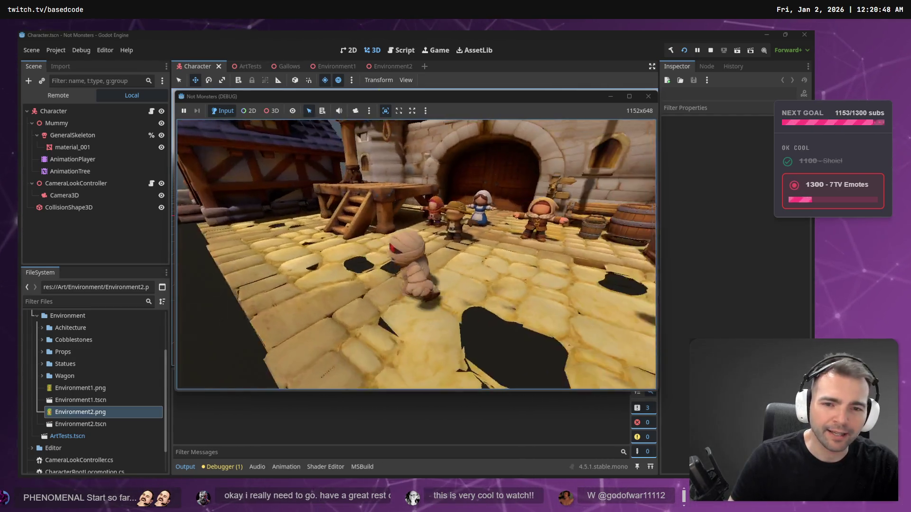
pyautogui.press('w')
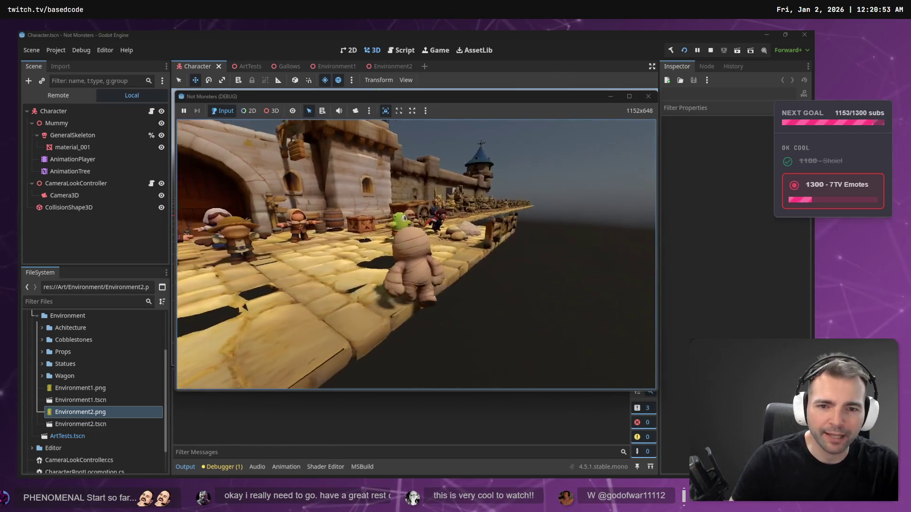
pyautogui.press('w')
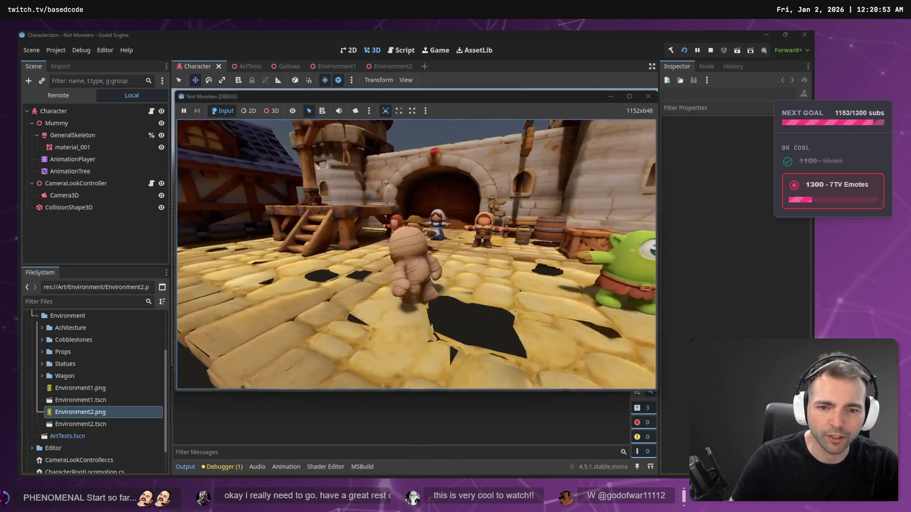
pyautogui.press('w')
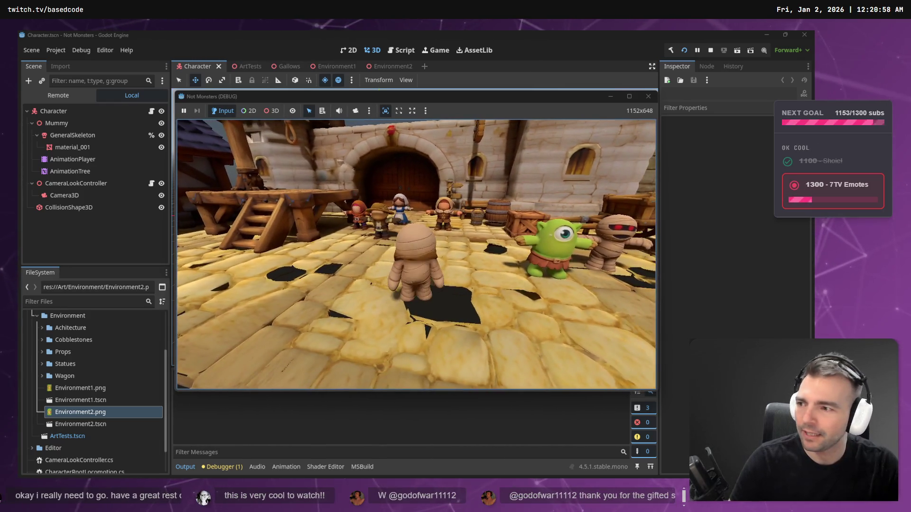
pyautogui.press('F8')
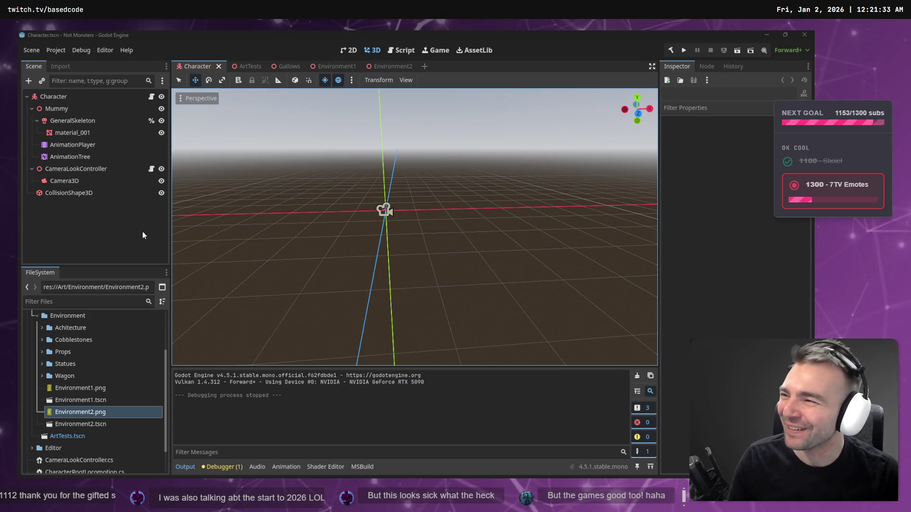
pyautogui.moveTo(489, 234)
pyautogui.mouseDown()
pyautogui.moveTo(513, 221)
pyautogui.moveTo(480, 223)
pyautogui.moveTo(503, 229)
pyautogui.moveTo(492, 235)
pyautogui.mouseUp()
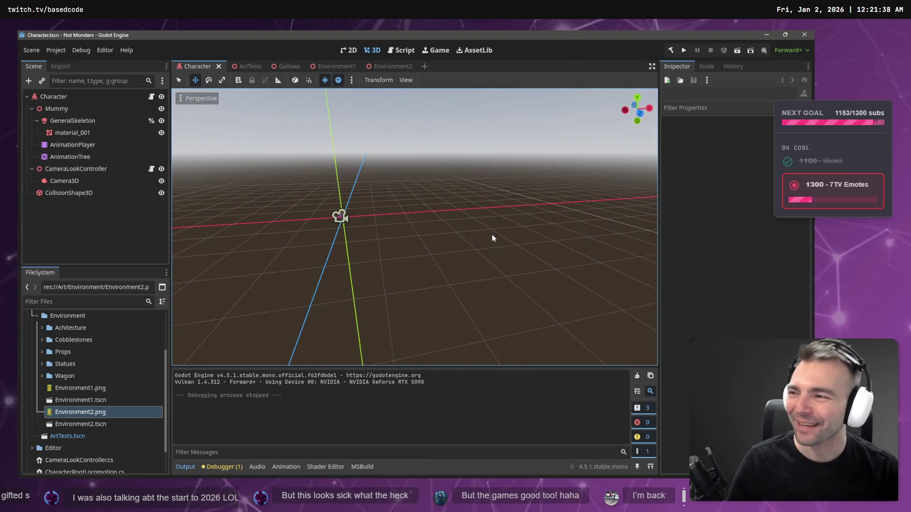
# - Look over Environment2's village map, then inspect TownHouse4 and TownHouse5 in Environment1
pyautogui.click(384, 63)
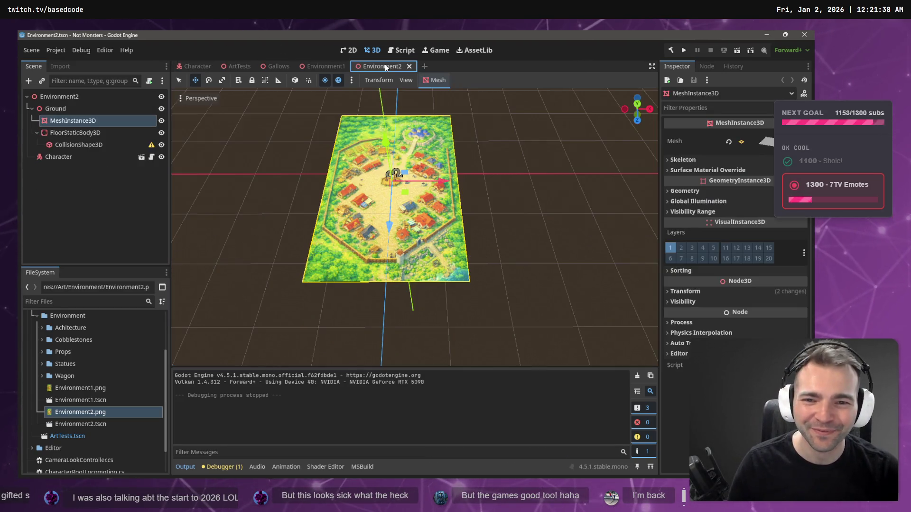
pyautogui.scroll(5, 415, 227)
pyautogui.moveTo(414, 227)
pyautogui.mouseDown()
pyautogui.moveTo(415, 190)
pyautogui.moveTo(389, 189)
pyautogui.moveTo(315, 108)
pyautogui.mouseUp()
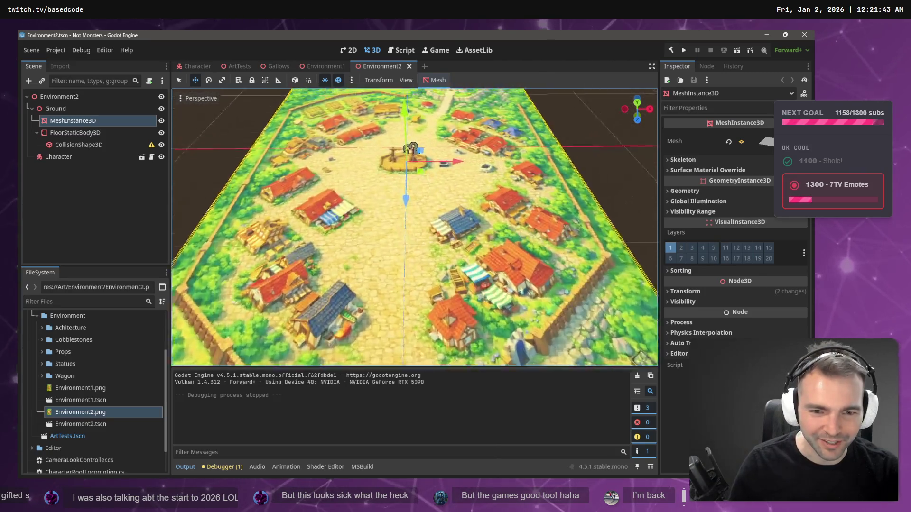
pyautogui.click(331, 65)
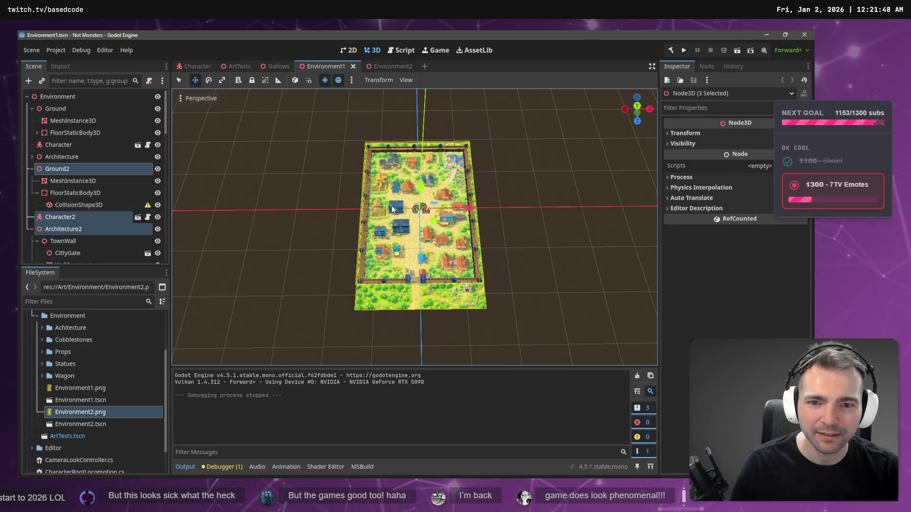
pyautogui.click(400, 230)
pyautogui.click(376, 234)
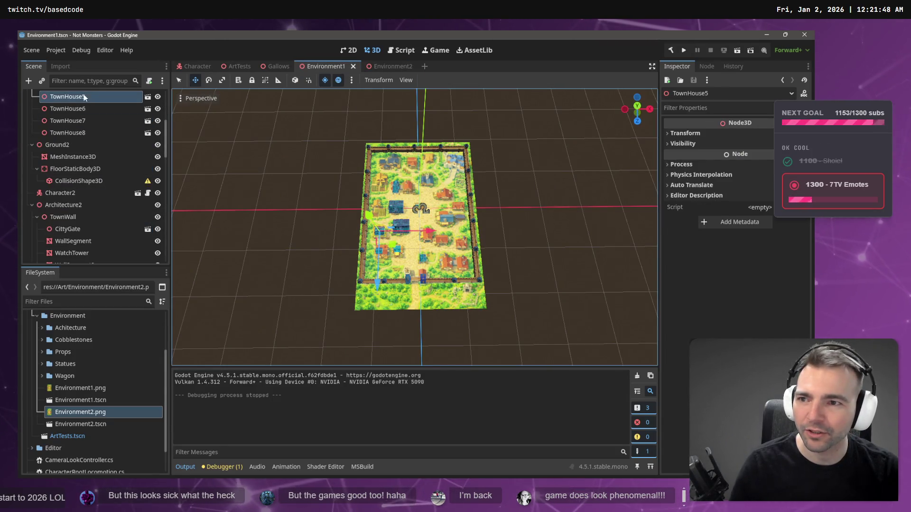
# - Select TownHouse1 beside the windmill in ArtTests and return to Environment2
pyautogui.click(236, 65)
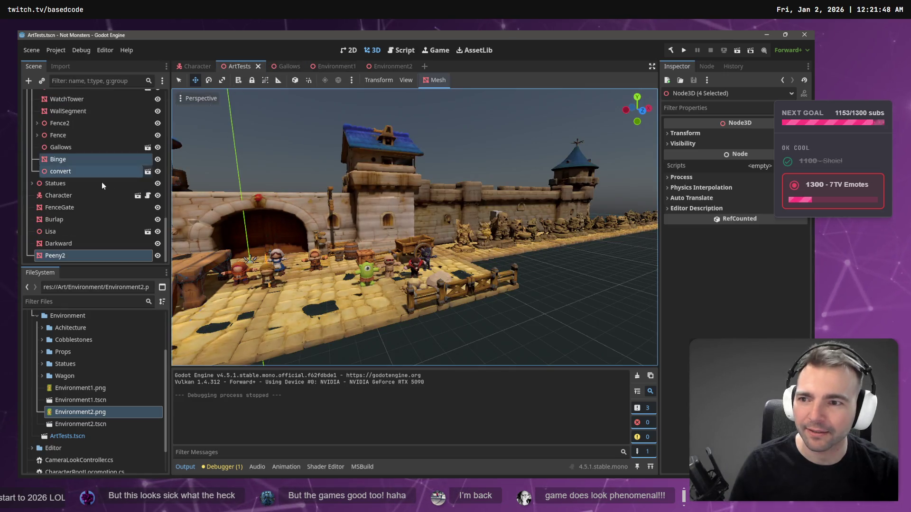
pyautogui.scroll(-5, 380, 164)
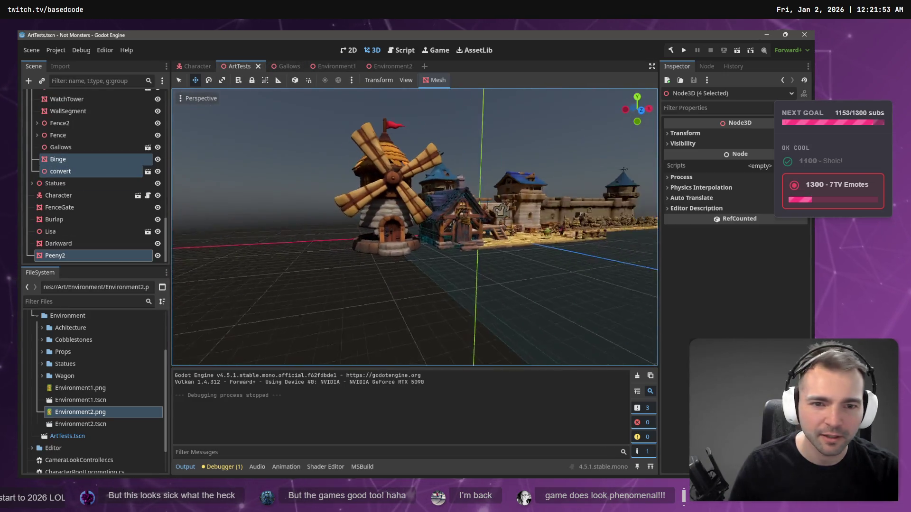
pyautogui.click(337, 228)
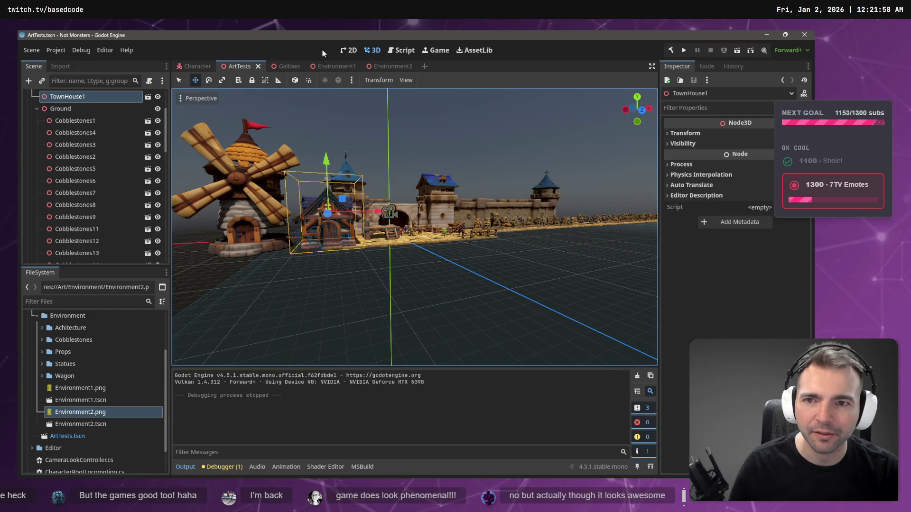
pyautogui.click(393, 66)
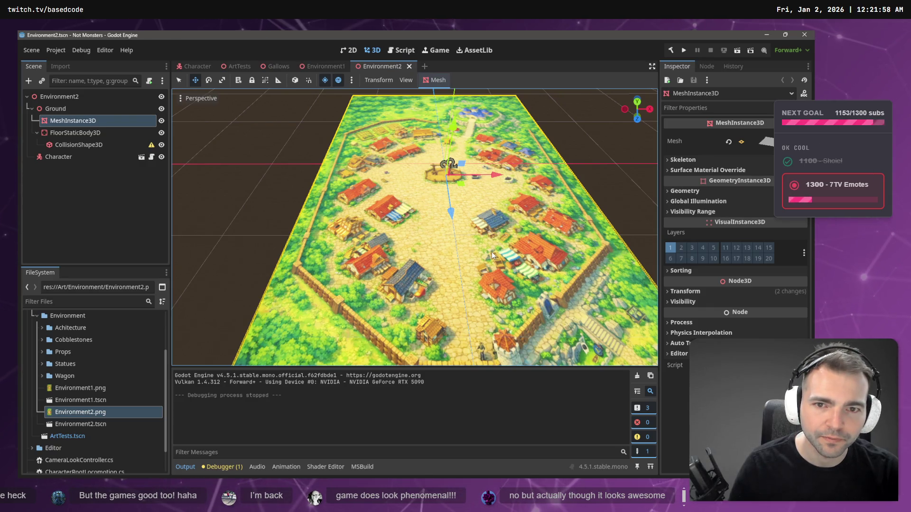
# - Paste TownHouse1 and drag it from under Ground to directly under Environment2
pyautogui.hotkey('ctrl', 'v')
pyautogui.click(76, 187)
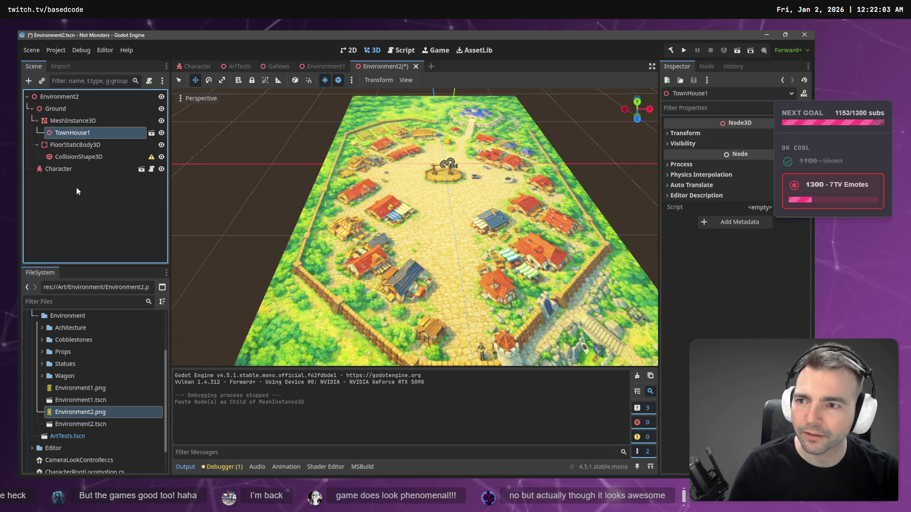
pyautogui.moveTo(53, 129)
pyautogui.mouseDown()
pyautogui.moveTo(36, 117)
pyautogui.moveTo(35, 97)
pyautogui.mouseUp()
pyautogui.click(32, 109)
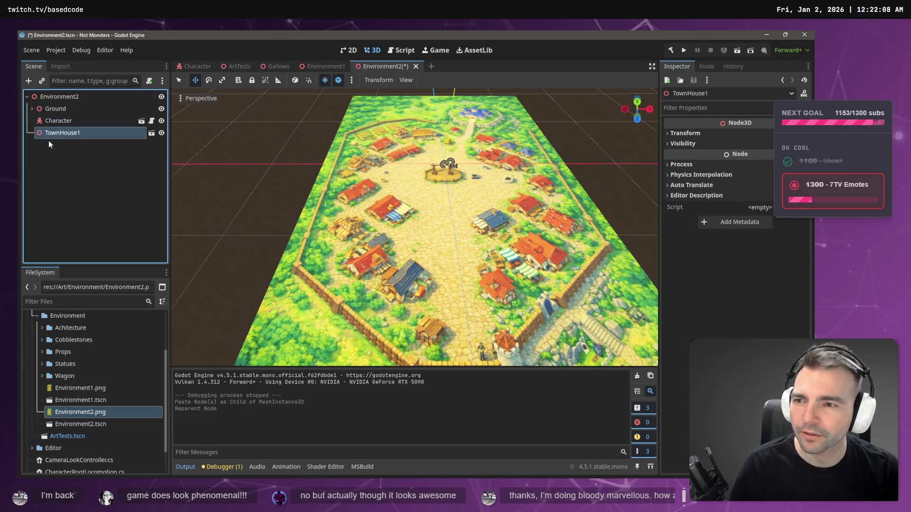
pyautogui.scroll(-5, 444, 205)
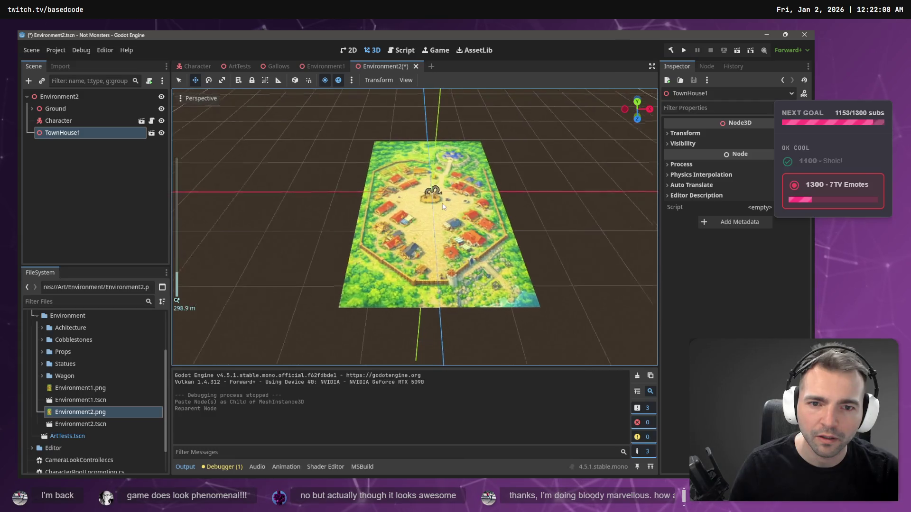
# - Frame the view on TownHouse1 and inspect its position, rotation and scale
pyautogui.doubleClick(58, 133)
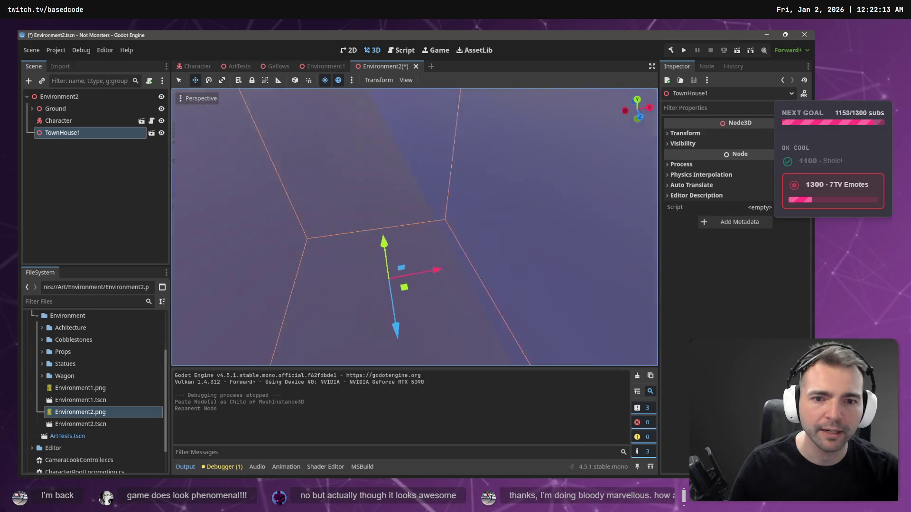
pyautogui.scroll(-2, 414, 226)
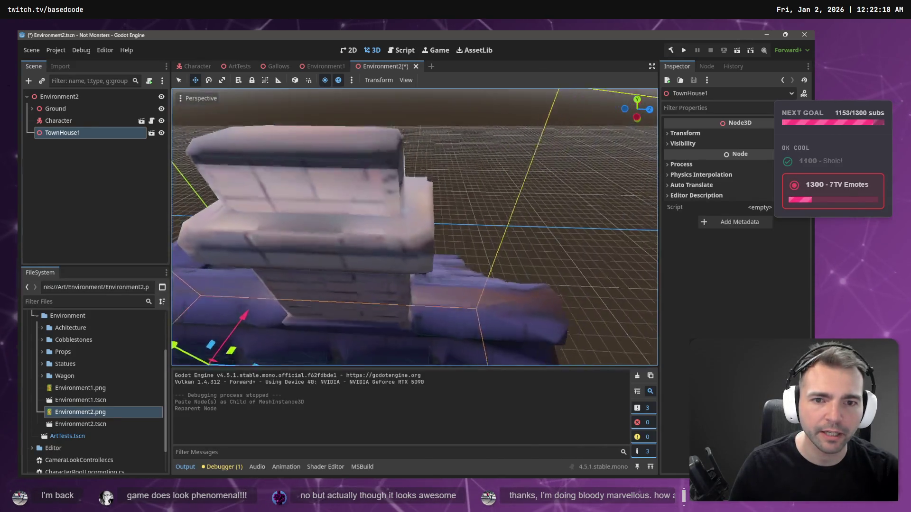
pyautogui.press('s')
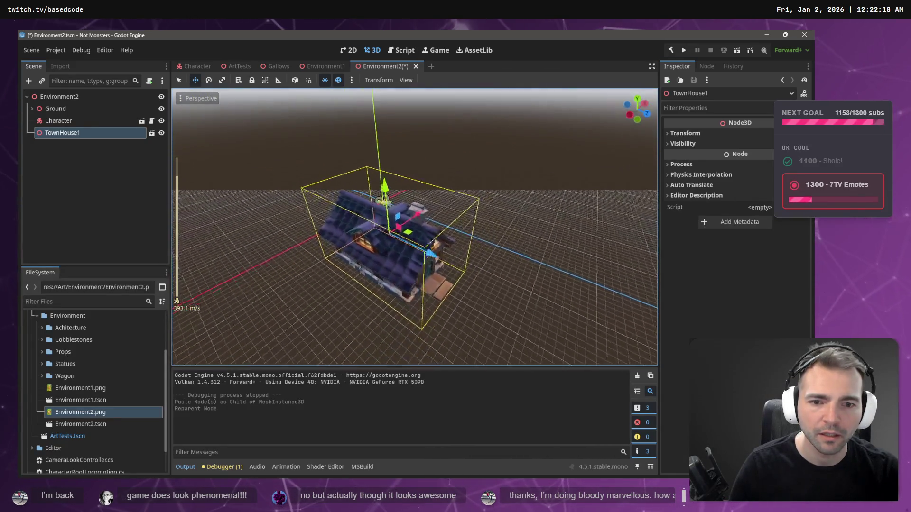
pyautogui.press('d')
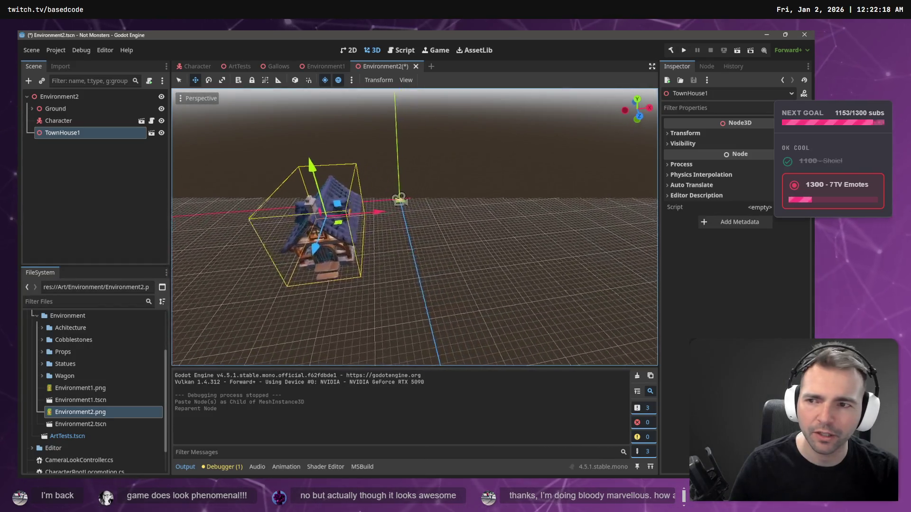
pyautogui.press('w')
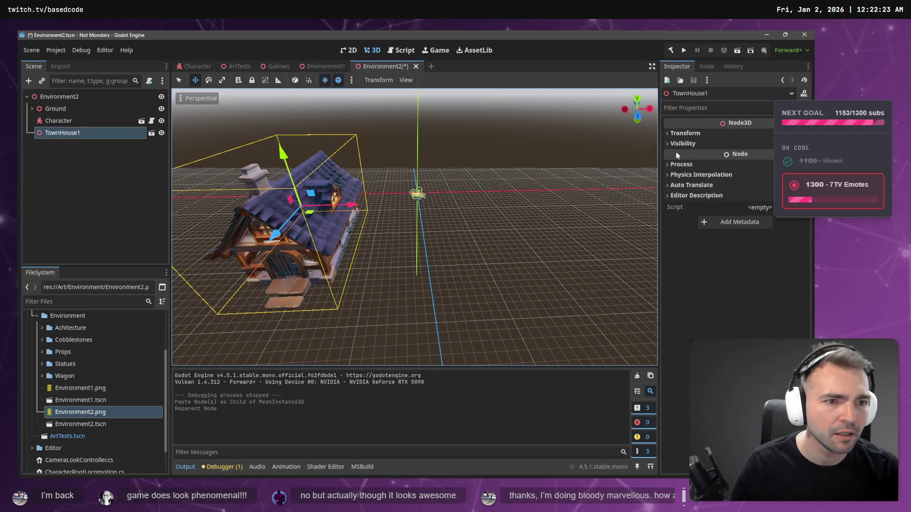
pyautogui.click(683, 134)
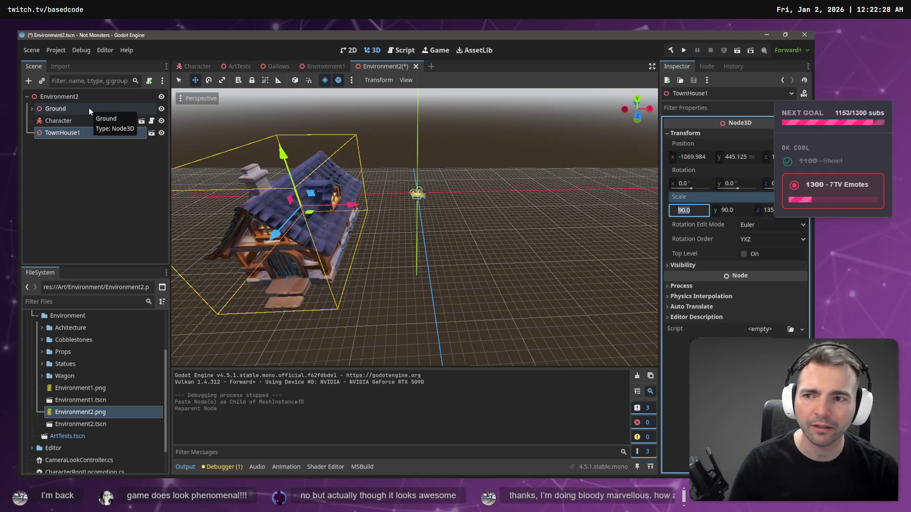
# - Delete the TownHouse1 node from under Ground and confirm the removal
pyautogui.click(63, 135)
pyautogui.press('Delete')
pyautogui.click(386, 264)
# - Paste TownHouse1 back under Environment2, undoing an accidental move
pyautogui.hotkey('ctrl', 'v')
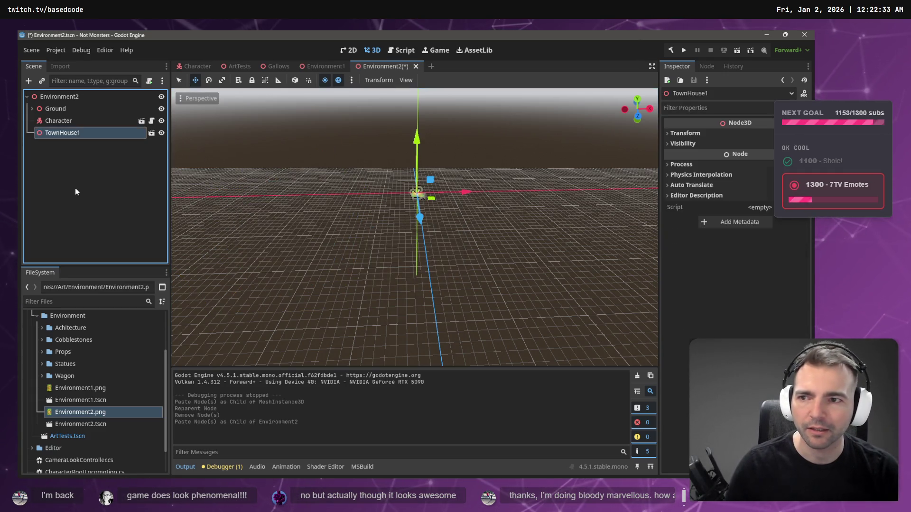
pyautogui.scroll(8, 531, 236)
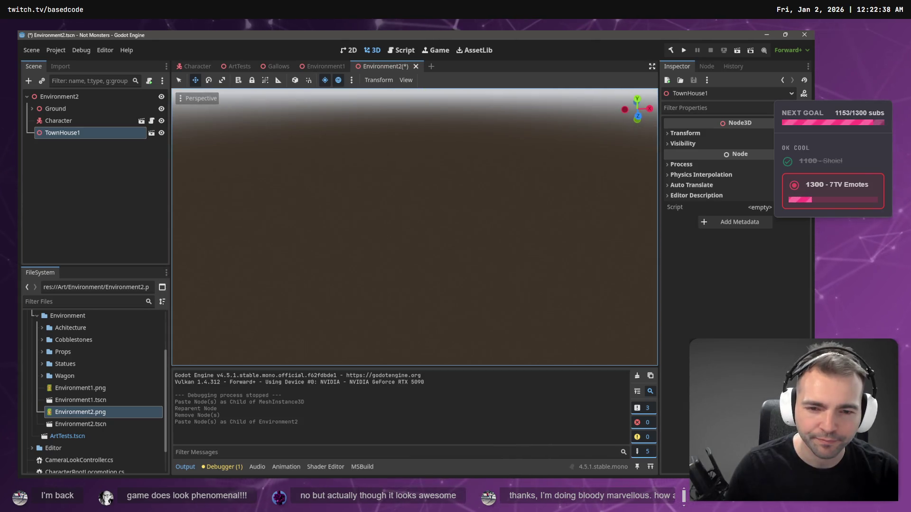
pyautogui.scroll(-8, 414, 227)
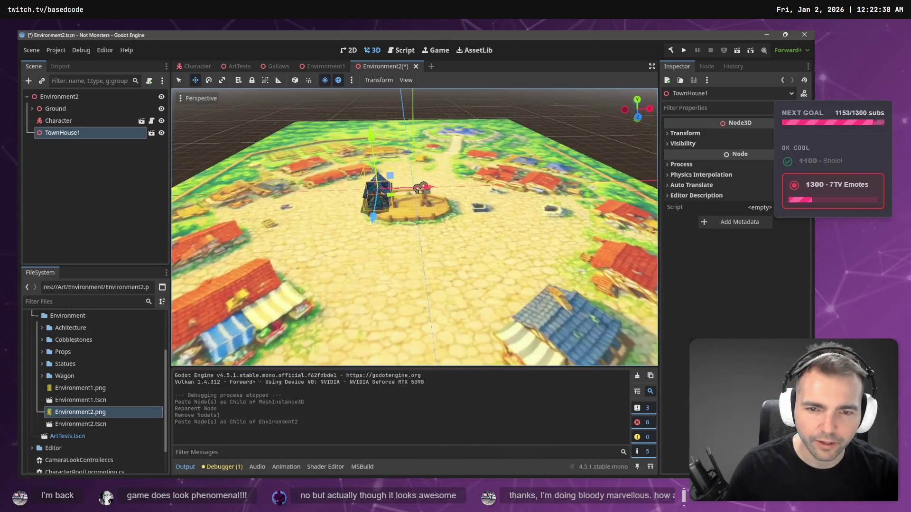
pyautogui.scroll(-4, 446, 207)
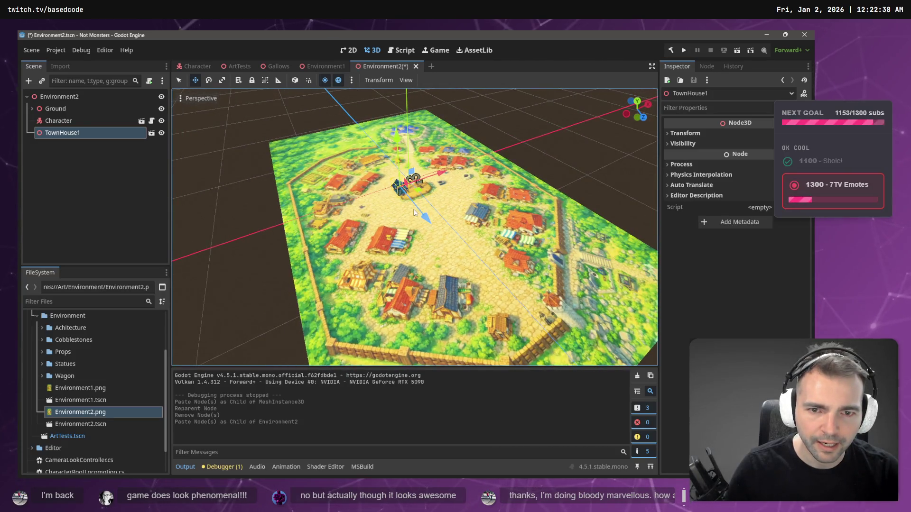
pyautogui.moveTo(420, 214)
pyautogui.mouseDown()
pyautogui.moveTo(500, 271)
pyautogui.moveTo(379, 275)
pyautogui.mouseUp()
pyautogui.hotkey('ctrl', 'z')
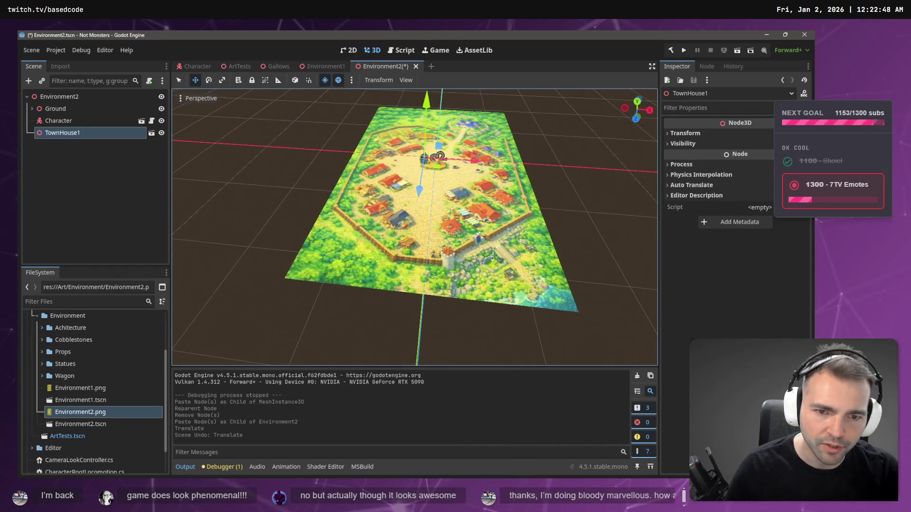
pyautogui.scroll(5, 414, 228)
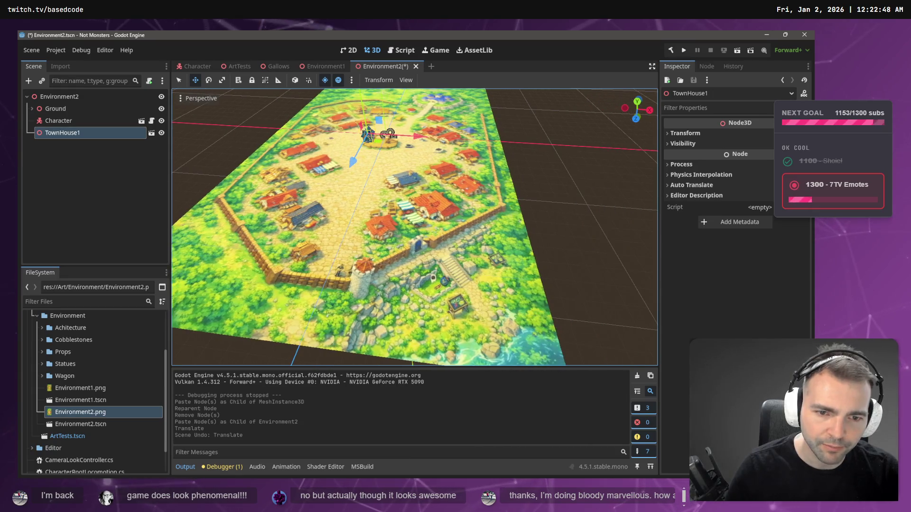
pyautogui.scroll(-5, 415, 227)
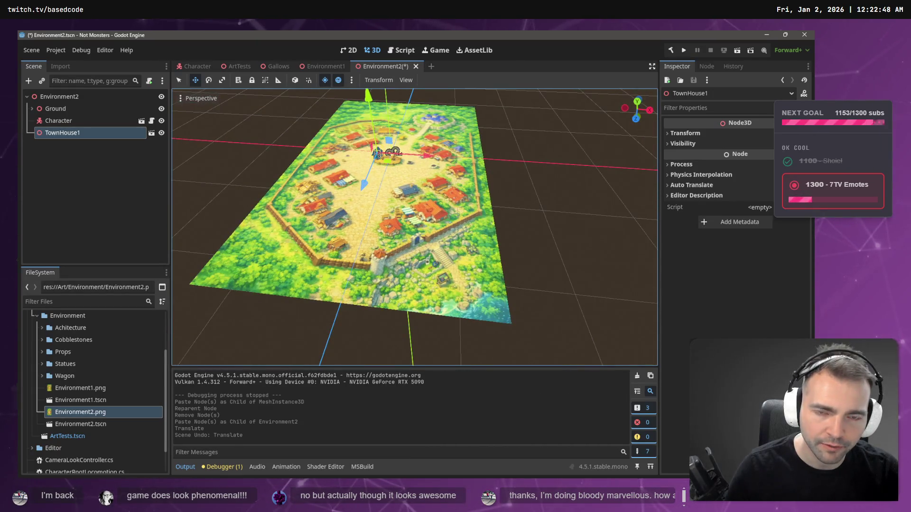
pyautogui.scroll(5, 415, 228)
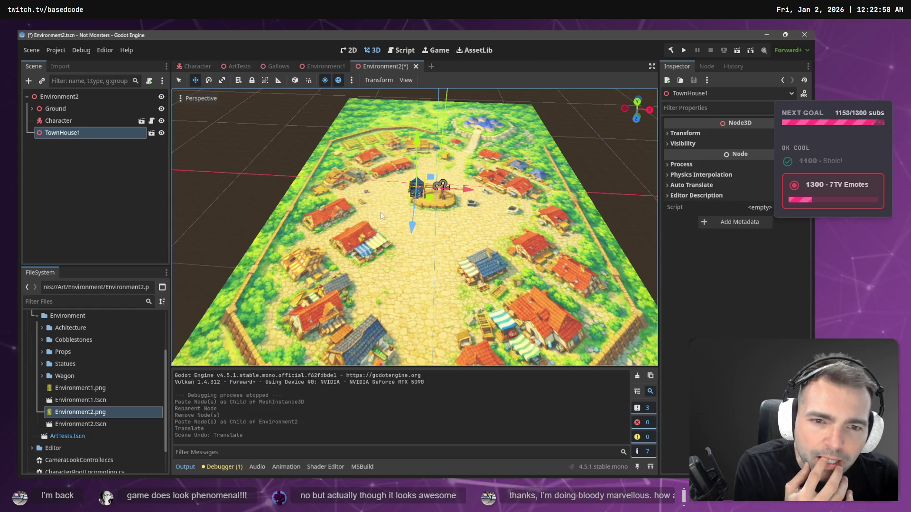
pyautogui.scroll(3, 464, 192)
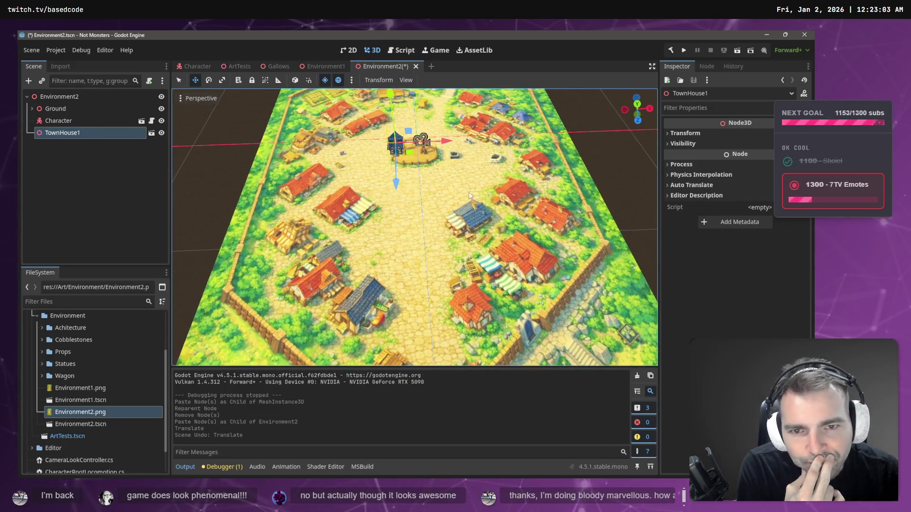
# - Move TownHouse1 beside the central square and rotate it to face the square
pyautogui.moveTo(396, 182)
pyautogui.mouseDown()
pyautogui.moveTo(383, 321)
pyautogui.moveTo(427, 250)
pyautogui.mouseUp()
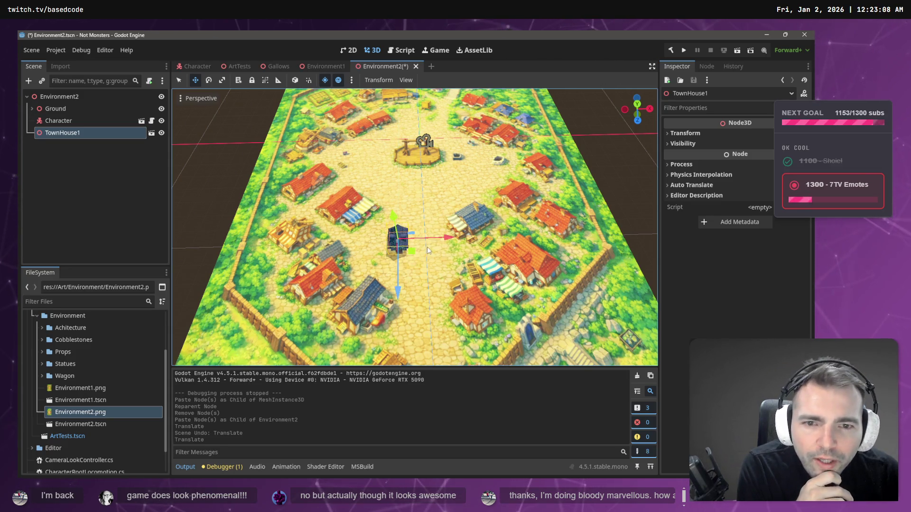
pyautogui.moveTo(393, 295); pyautogui.dragTo(381, 149)
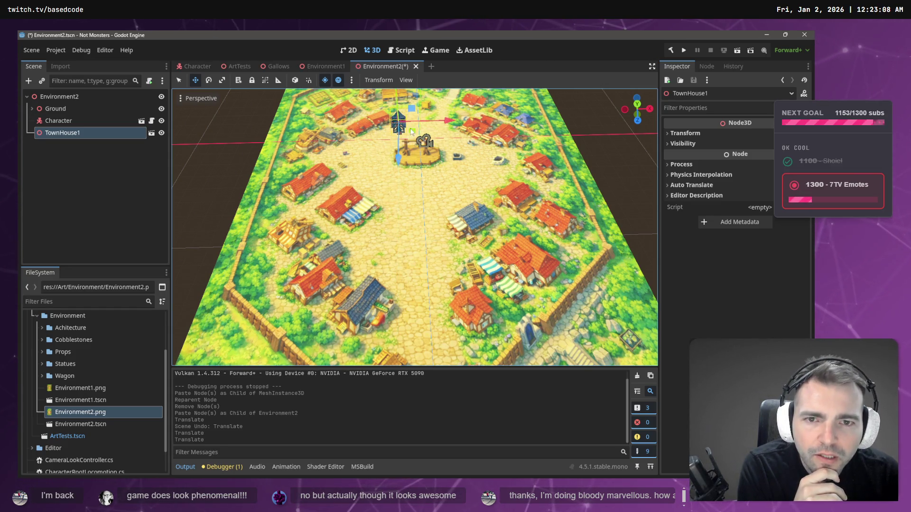
pyautogui.scroll(-5, 413, 133)
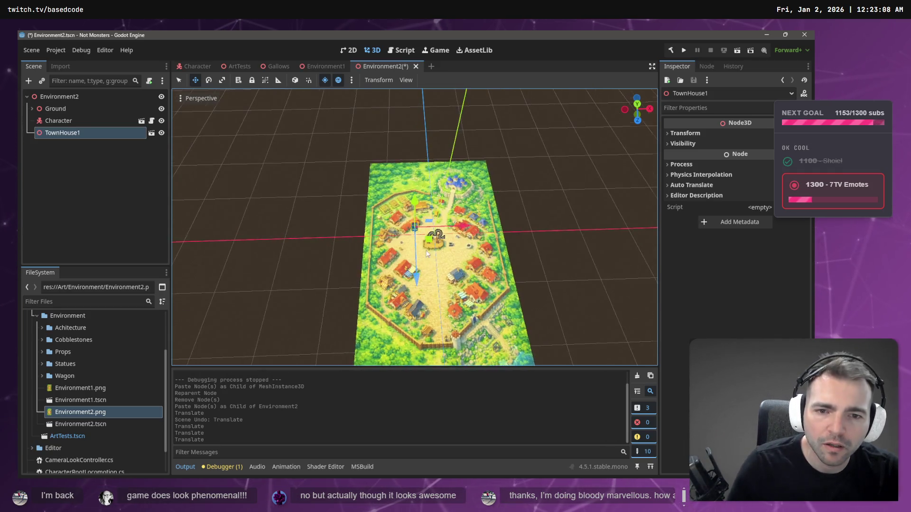
pyautogui.scroll(5, 426, 253)
pyautogui.press('e')
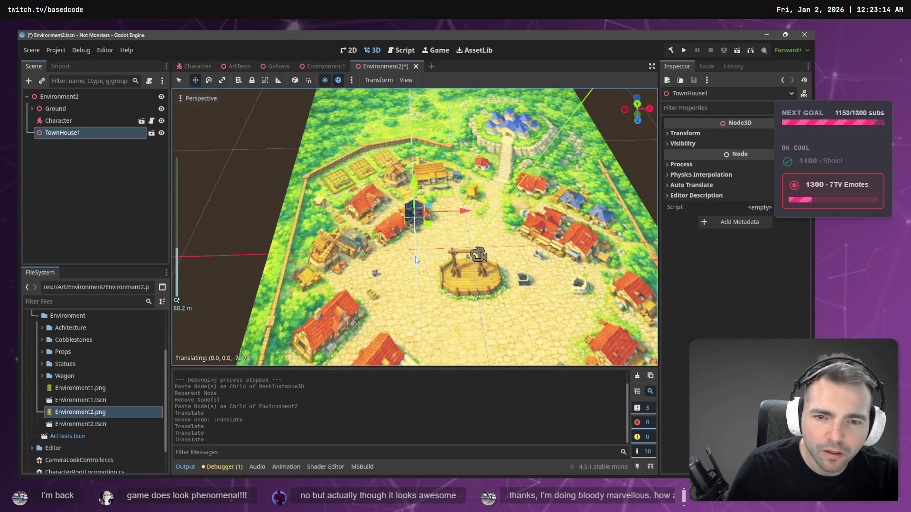
pyautogui.moveTo(432, 243); pyautogui.dragTo(395, 246)
# - Paste a second house, TownHouse2, under Environment2 and try moving it toward TownHouse1
pyautogui.hotkey('ctrl', 'v')
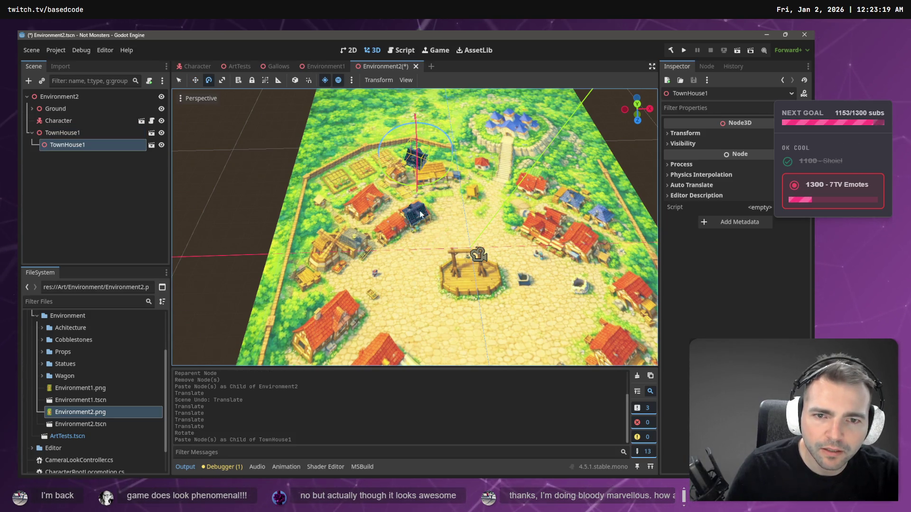
pyautogui.hotkey('ctrl', 'z')
pyautogui.hotkey('ctrl', 'v')
pyautogui.press('w')
pyautogui.moveTo(426, 226); pyautogui.dragTo(400, 245)
pyautogui.press('e')
pyautogui.hotkey('ctrl', 'z')
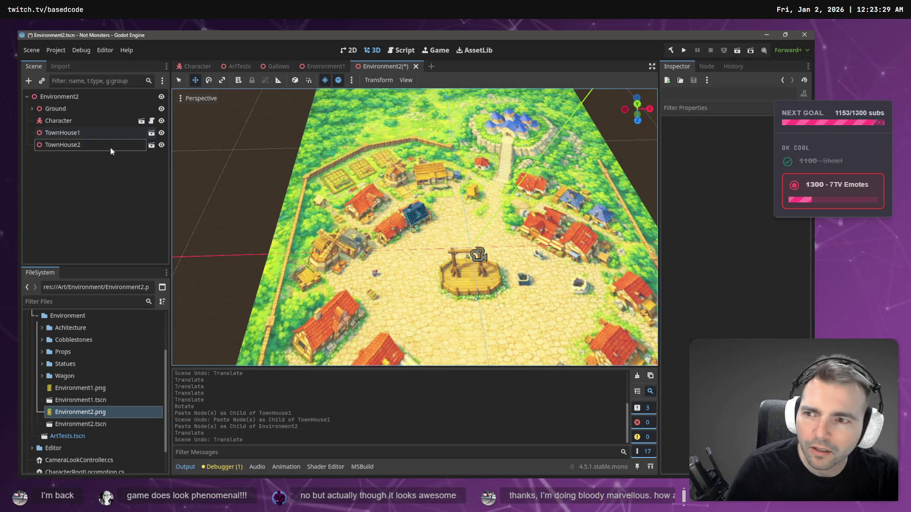
# - Place TownHouse2 next to TownHouse1, undoing unwanted resizes
pyautogui.click(129, 148)
pyautogui.moveTo(421, 228)
pyautogui.mouseDown()
pyautogui.moveTo(404, 237)
pyautogui.moveTo(413, 243)
pyautogui.mouseUp()
pyautogui.press('r')
pyautogui.hotkey('ctrl', 'z')
pyautogui.hotkey('ctrl', 'z')
pyautogui.click(199, 175)
pyautogui.click(85, 145)
pyautogui.hotkey('ctrl', 'z')
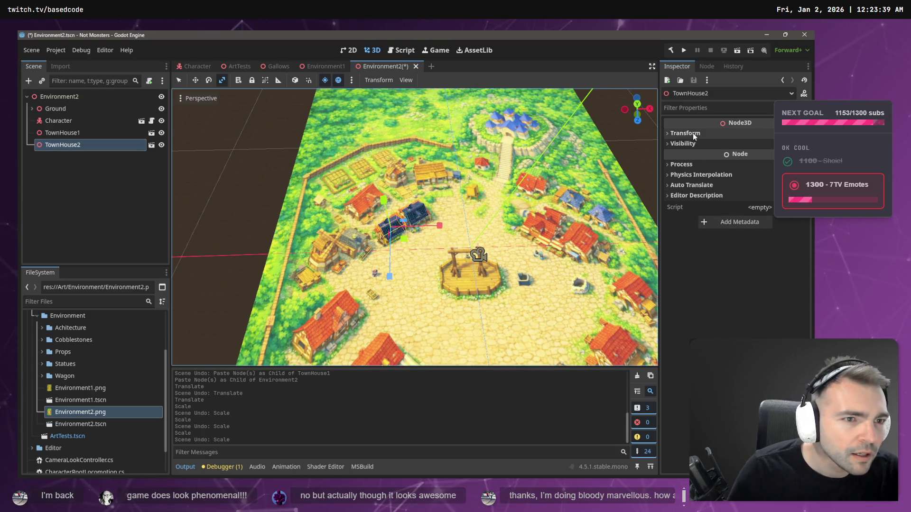
# - Scale TownHouse2 to 1.2 and rotate it slightly to line up
pyautogui.click(685, 134)
pyautogui.click(691, 210)
pyautogui.write('1.2')
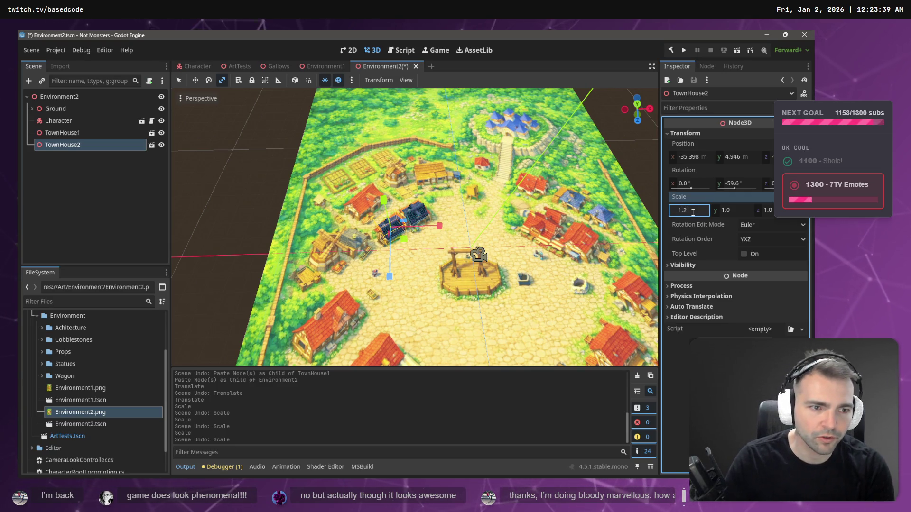
pyautogui.press('Tab')
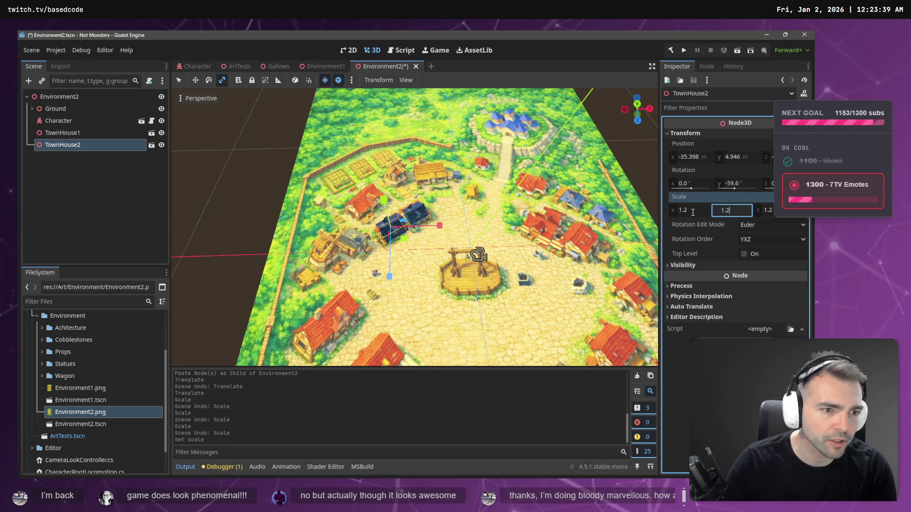
pyautogui.press('e')
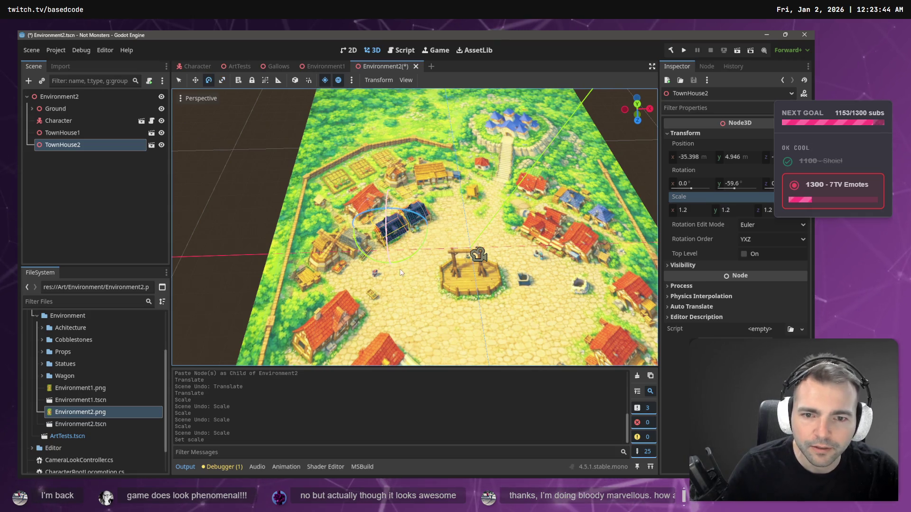
pyautogui.moveTo(403, 265); pyautogui.dragTo(400, 243)
pyautogui.press('w')
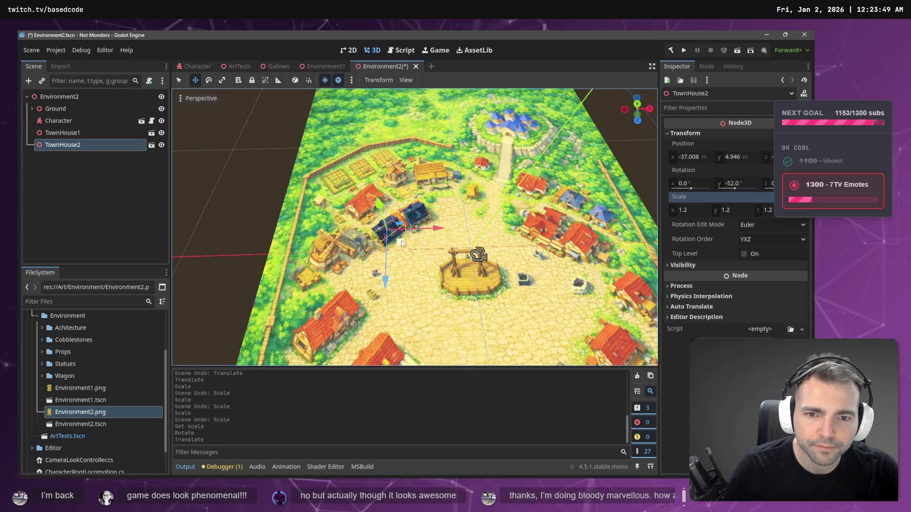
# - Set TownHouse1's scale to 1.1 in the Inspector
pyautogui.click(417, 212)
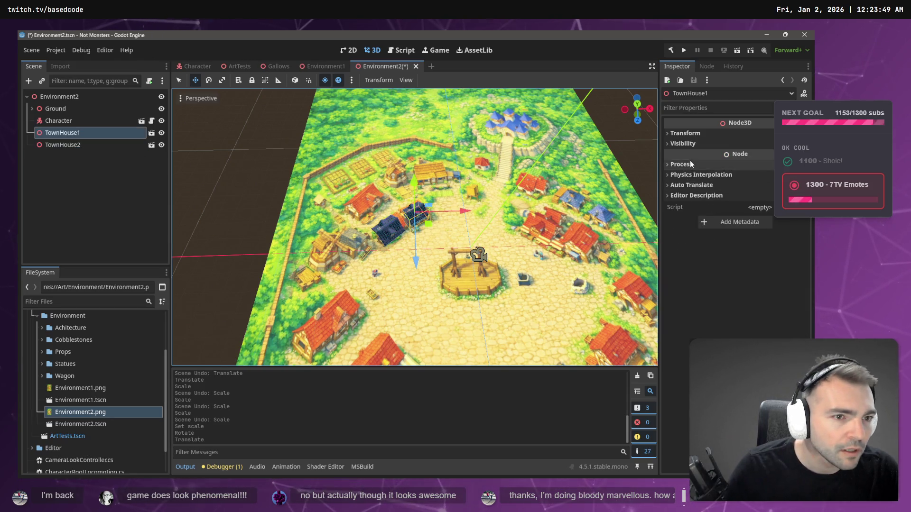
pyautogui.click(686, 133)
pyautogui.click(693, 213)
pyautogui.write('1.2')
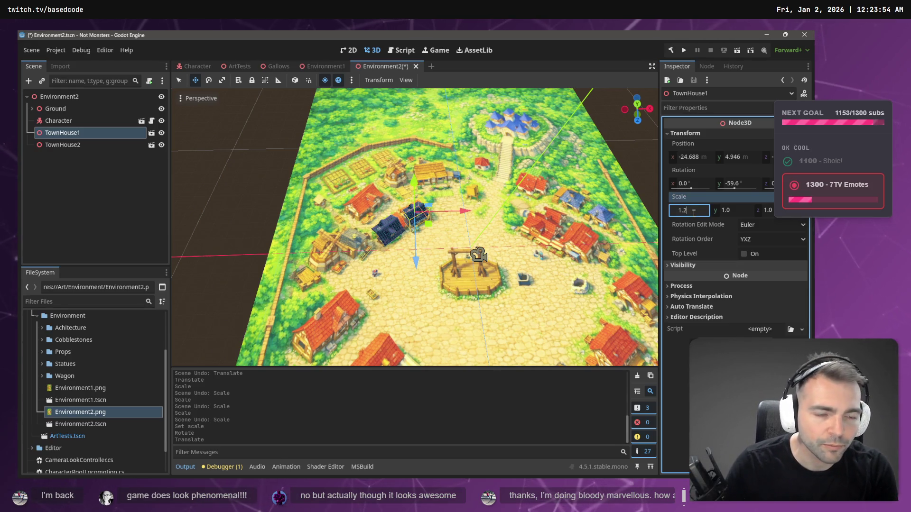
pyautogui.press('Return')
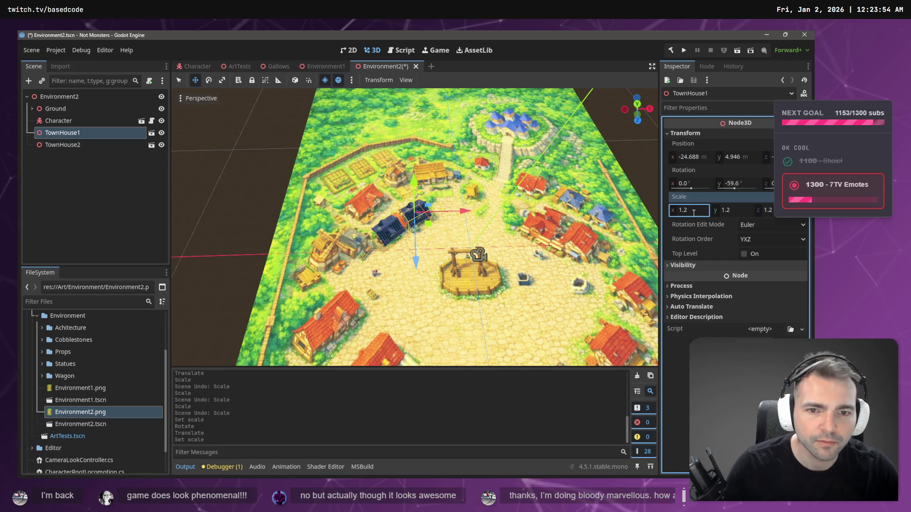
pyautogui.click(697, 210)
pyautogui.write('1.1')
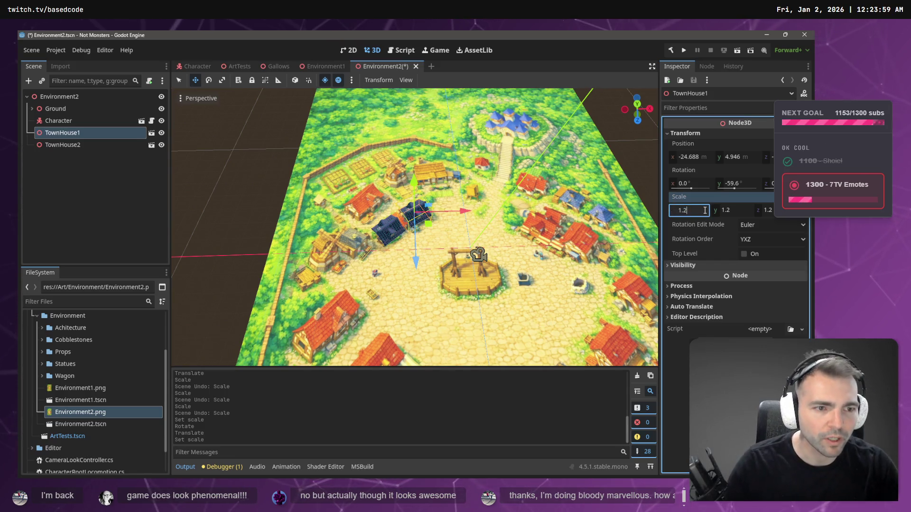
pyautogui.press('Return')
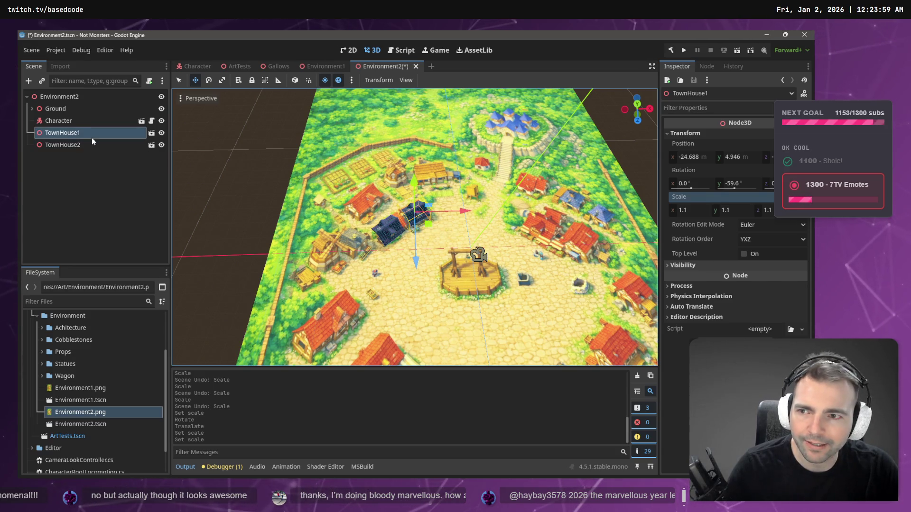
# - Paste a third house, TownHouse3, move it up-left and enlarge it to 1.91
pyautogui.click(78, 148)
pyautogui.hotkey('ctrl', 'shift', 'v')
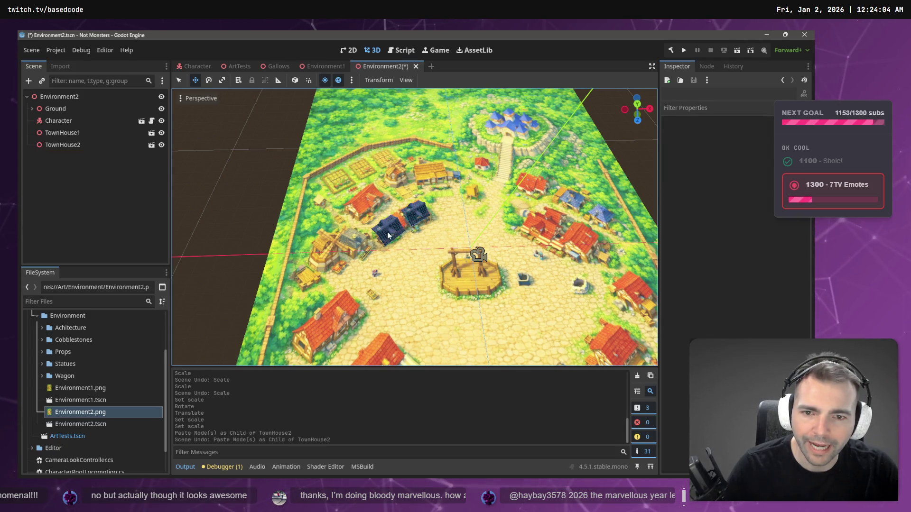
pyautogui.hotkey('ctrl', 'v')
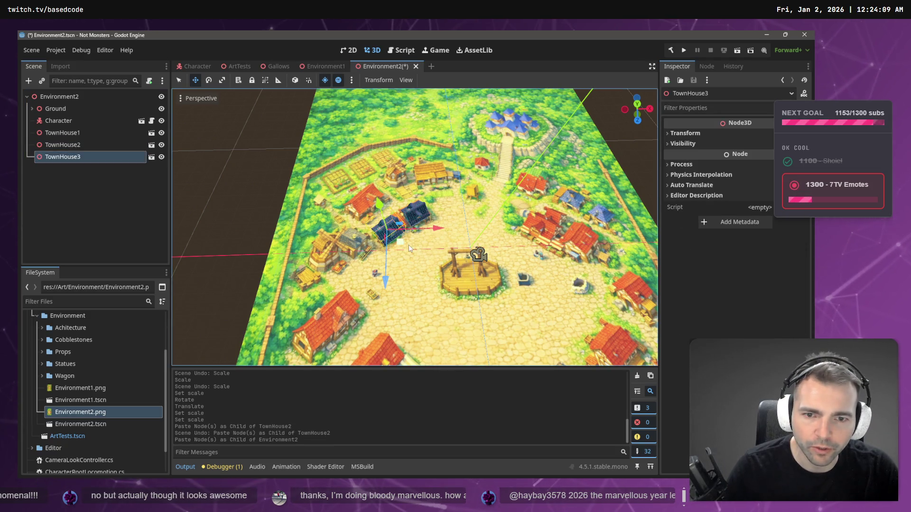
pyautogui.moveTo(399, 244); pyautogui.dragTo(374, 220)
pyautogui.press('e')
pyautogui.press('r')
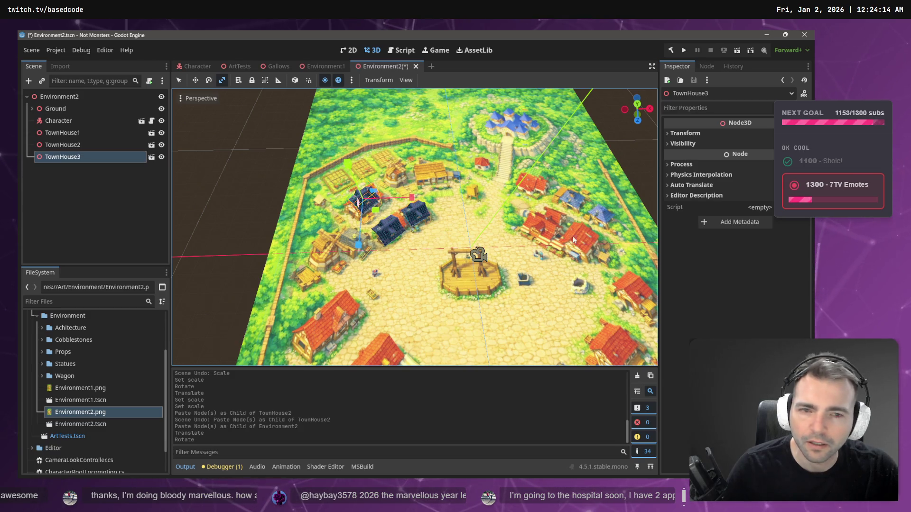
pyautogui.click(684, 134)
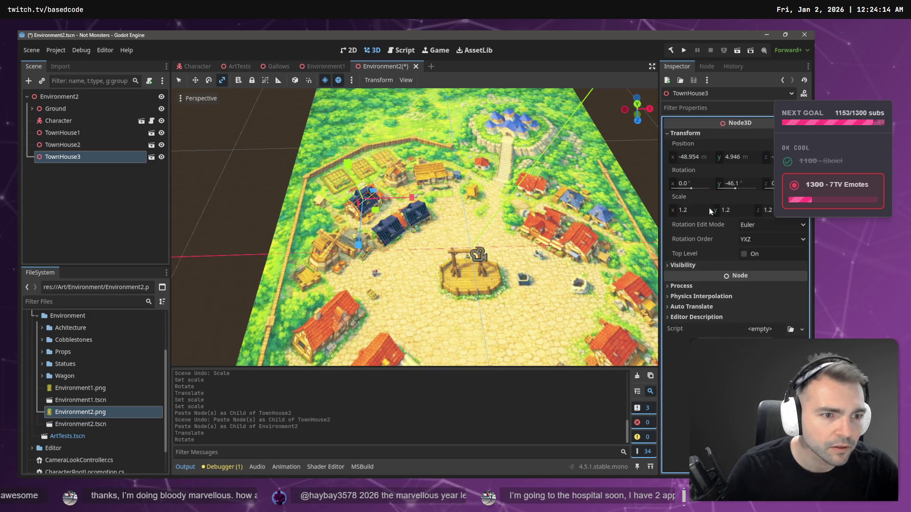
pyautogui.moveTo(682, 211); pyautogui.dragTo(721, 211)
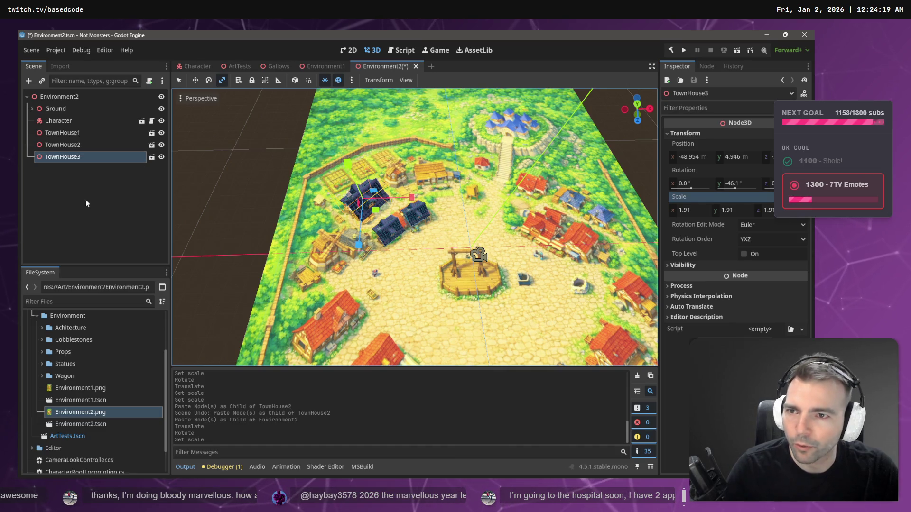
# - Copy the Windmill from ArtTests into Environment2 and move it north of the plaza
pyautogui.click(240, 66)
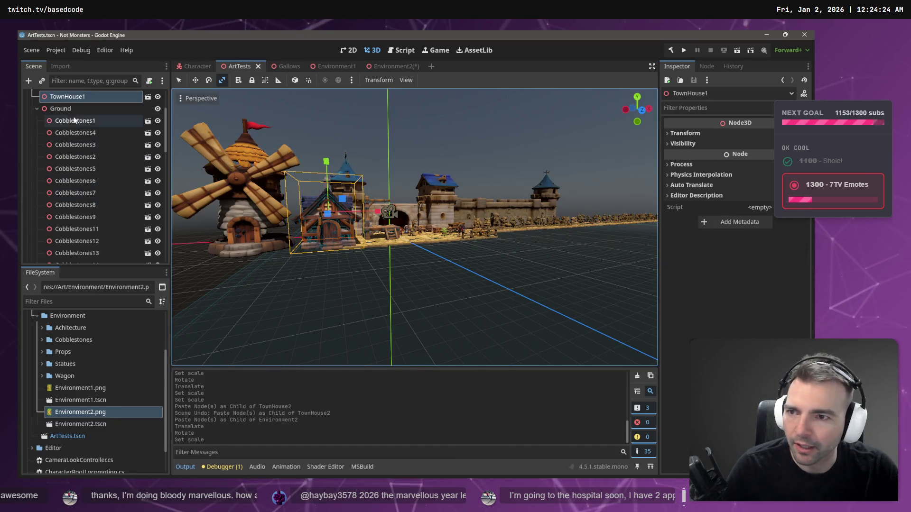
pyautogui.scroll(-5, 71, 189)
pyautogui.click(69, 256)
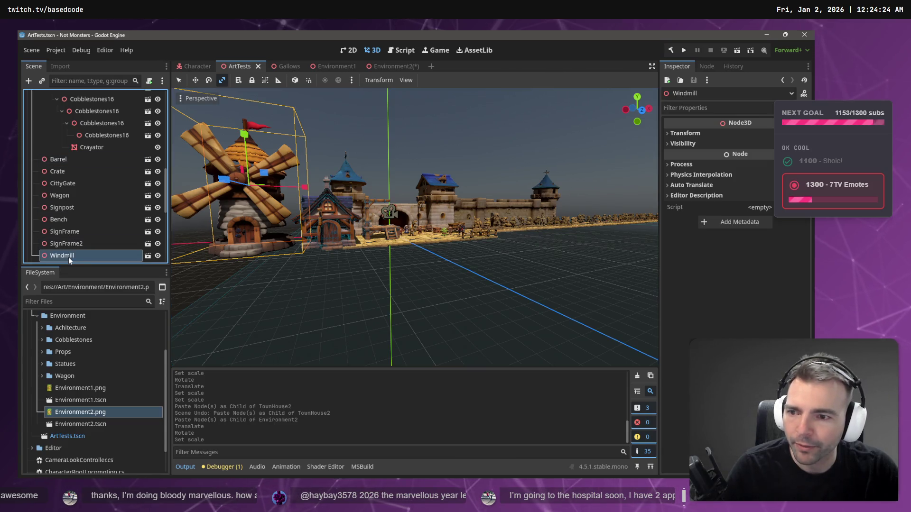
pyautogui.hotkey('ctrl', 'c')
pyautogui.click(385, 67)
pyautogui.hotkey('ctrl', 'v')
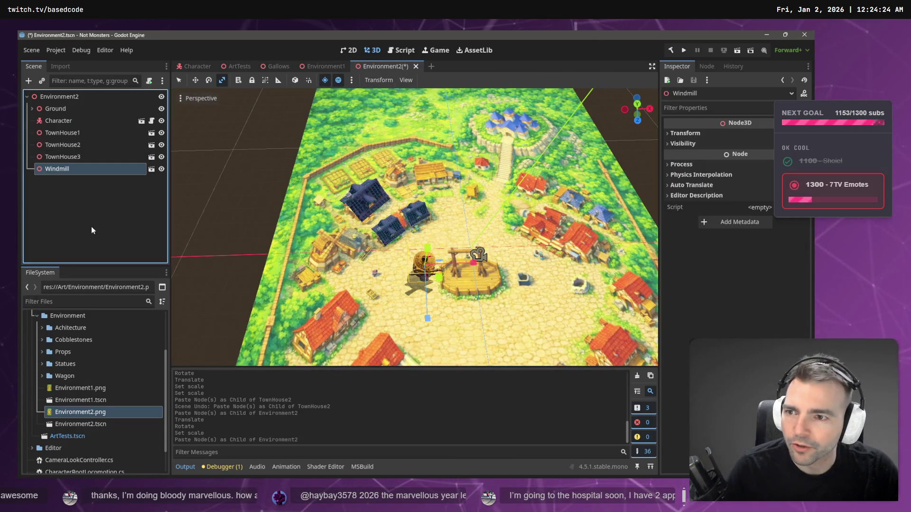
pyautogui.press('w')
pyautogui.moveTo(424, 314)
pyautogui.mouseDown()
pyautogui.moveTo(418, 207)
pyautogui.moveTo(453, 172)
pyautogui.moveTo(442, 171)
pyautogui.moveTo(414, 249)
pyautogui.moveTo(487, 362)
pyautogui.mouseUp()
pyautogui.scroll(2, 431, 205)
pyautogui.scroll(-5, 397, 251)
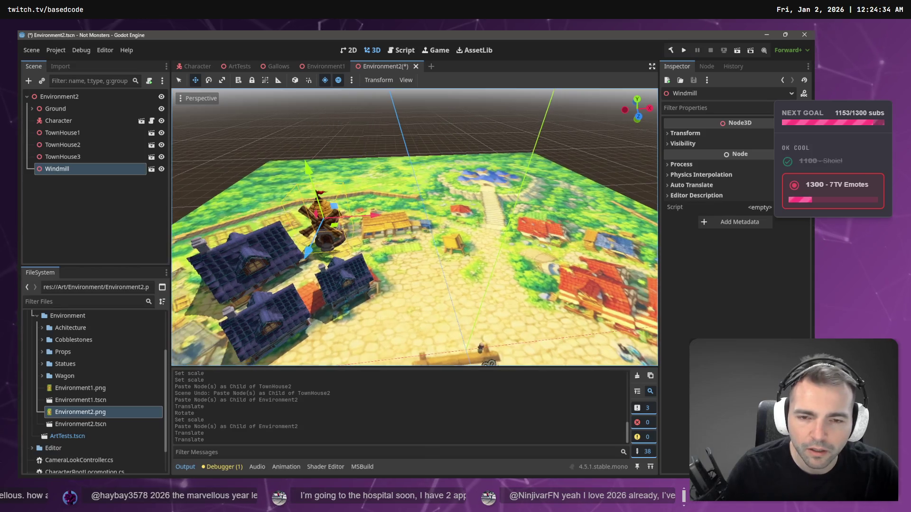
# - Paste a copy of TownHouse1 as TownHouse4 under Environment2 and move it up-right
pyautogui.click(397, 251)
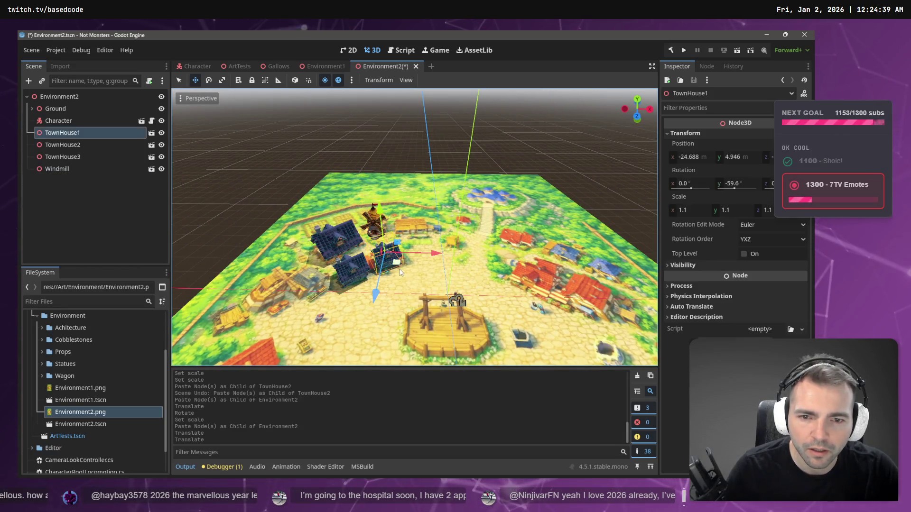
pyautogui.hotkey('ctrl', 'v')
pyautogui.hotkey('ctrl', 'z')
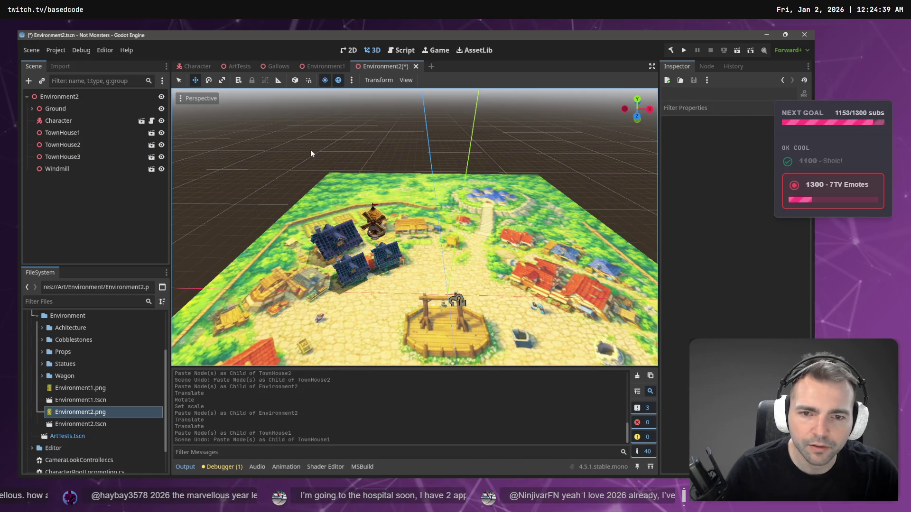
pyautogui.click(152, 227)
pyautogui.hotkey('ctrl', 'v')
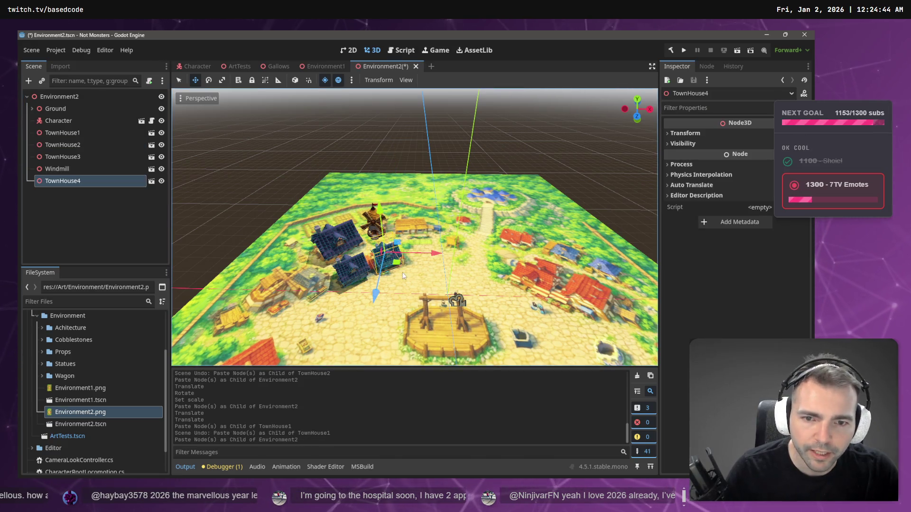
pyautogui.moveTo(401, 263)
pyautogui.mouseDown()
pyautogui.moveTo(434, 233)
pyautogui.moveTo(429, 250)
pyautogui.moveTo(416, 249)
pyautogui.moveTo(431, 238)
pyautogui.mouseUp()
pyautogui.press('e')
pyautogui.press('r')
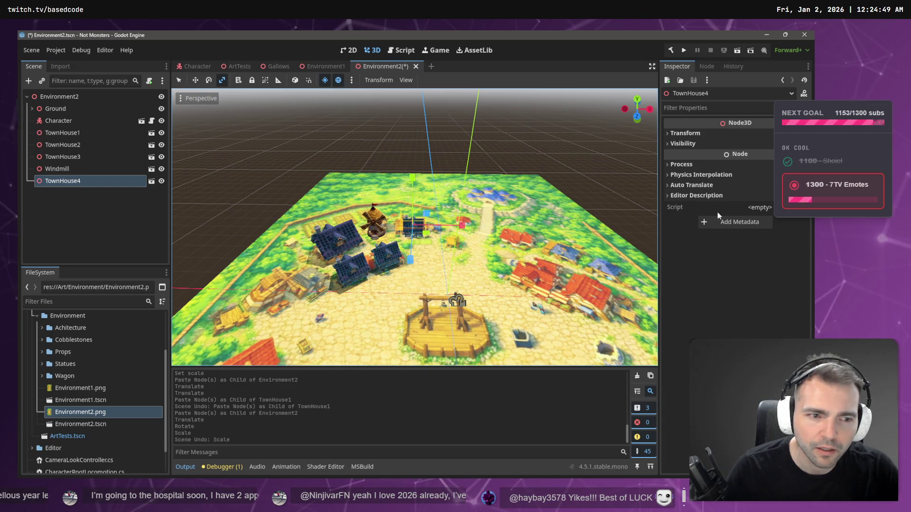
pyautogui.hotkey('ctrl', 'z')
# - Enlarge TownHouse4 to 1.415, nudge it slightly left, then view Environment1
pyautogui.click(685, 133)
pyautogui.moveTo(689, 212); pyautogui.dragTo(719, 212)
pyautogui.press('w')
pyautogui.moveTo(468, 224); pyautogui.dragTo(455, 227)
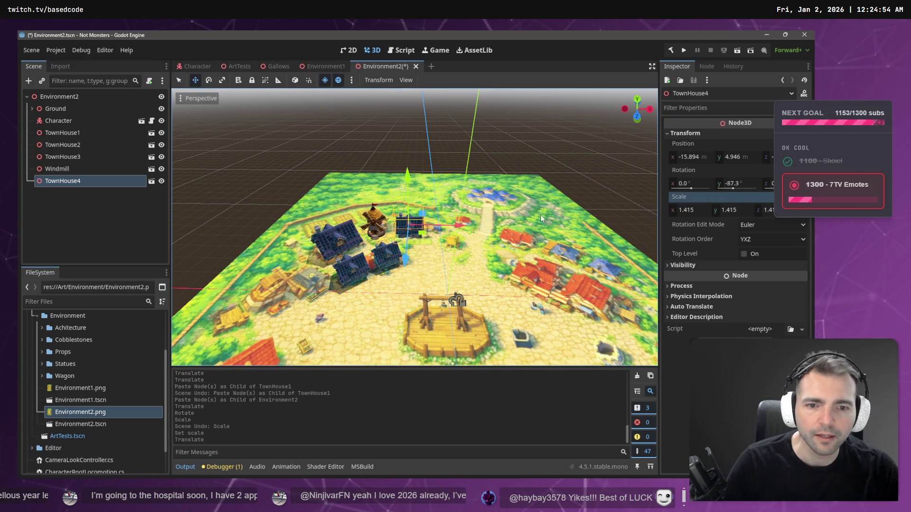
pyautogui.scroll(-6, 456, 227)
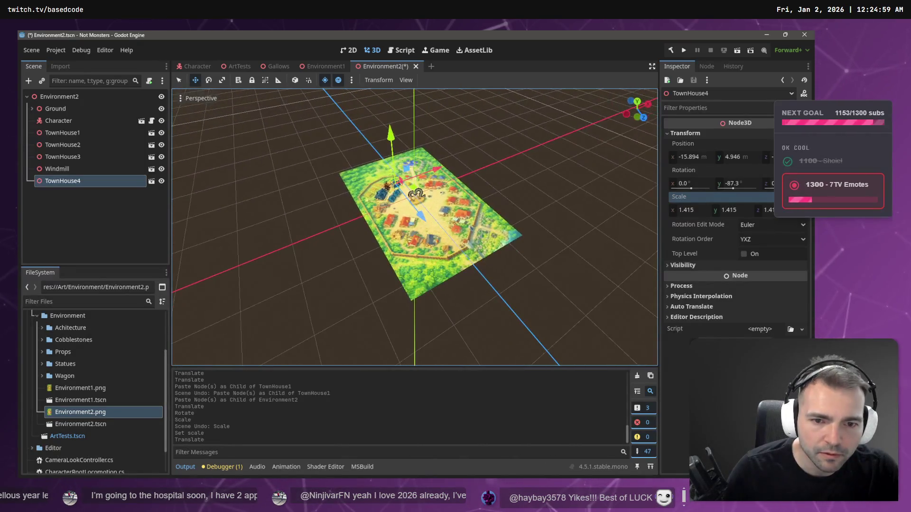
pyautogui.click(306, 67)
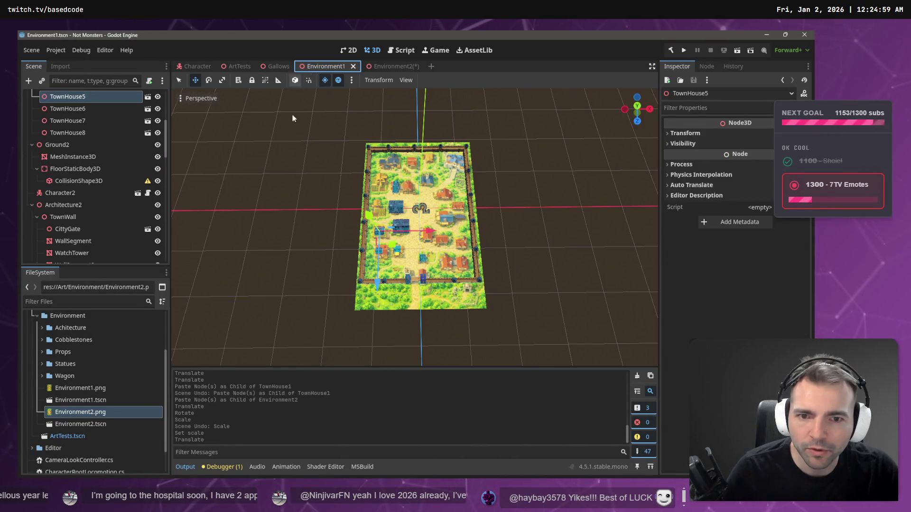
pyautogui.click(404, 154)
pyautogui.moveTo(483, 125); pyautogui.dragTo(346, 162)
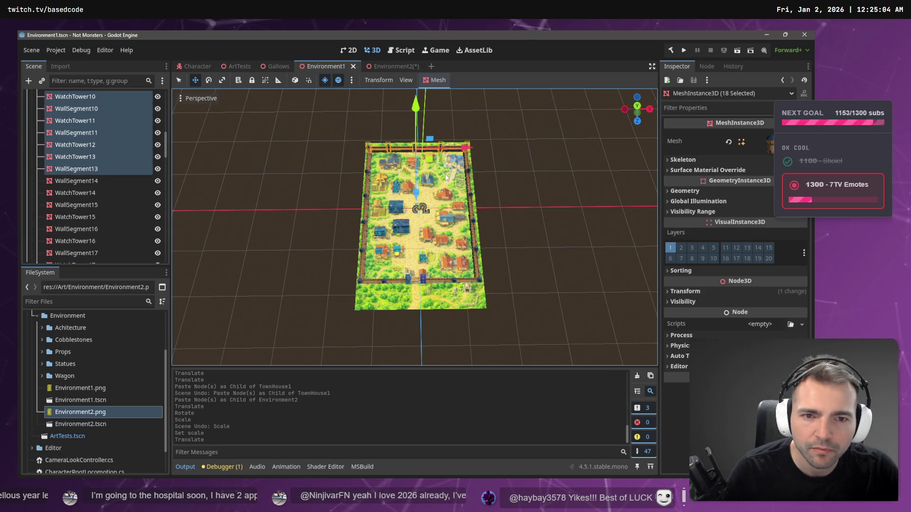
pyautogui.click(386, 67)
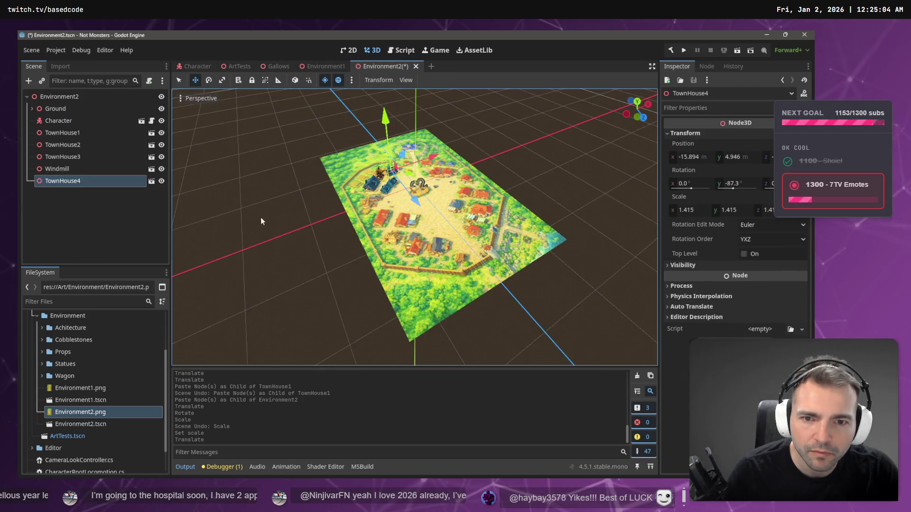
pyautogui.hotkey('ctrl', 'v')
pyautogui.moveTo(392, 162); pyautogui.dragTo(455, 270)
pyautogui.press('e')
pyautogui.moveTo(428, 239)
pyautogui.mouseDown()
pyautogui.moveTo(517, 258)
pyautogui.moveTo(461, 231)
pyautogui.moveTo(375, 237)
pyautogui.moveTo(379, 244)
pyautogui.mouseUp()
pyautogui.press('w')
pyautogui.press('e')
pyautogui.moveTo(382, 246)
pyautogui.mouseDown()
pyautogui.moveTo(397, 252)
pyautogui.moveTo(392, 269)
pyautogui.moveTo(380, 257)
pyautogui.moveTo(381, 233)
pyautogui.moveTo(405, 212)
pyautogui.mouseUp()
pyautogui.press('w')
pyautogui.scroll(3, 404, 212)
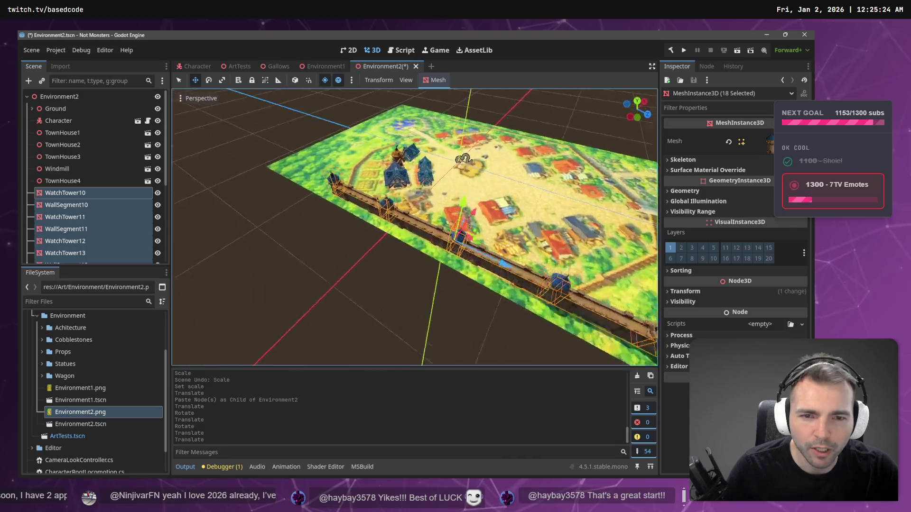
pyautogui.scroll(-5, 443, 215)
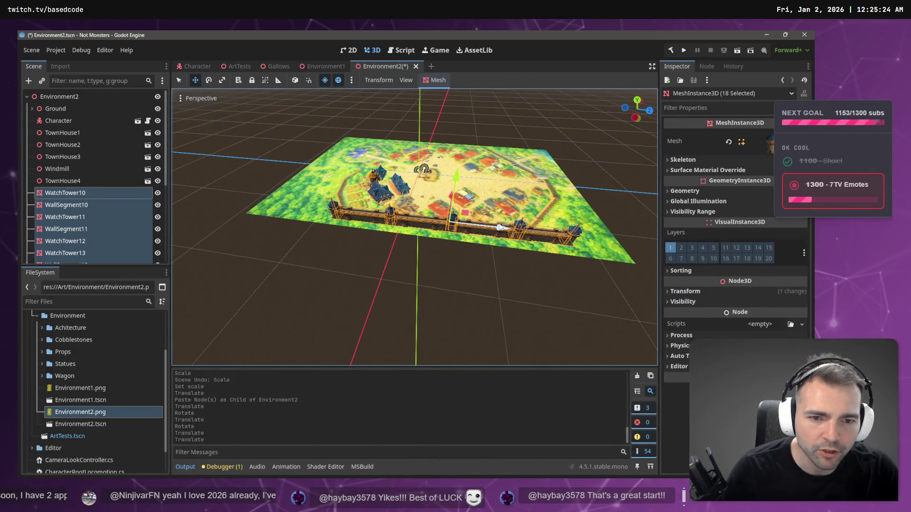
pyautogui.moveTo(501, 228); pyautogui.dragTo(514, 231)
pyautogui.click(556, 235)
pyautogui.click(557, 239)
pyautogui.moveTo(604, 258); pyautogui.dragTo(266, 142)
pyautogui.press('e')
pyautogui.moveTo(365, 265)
pyautogui.mouseDown()
pyautogui.moveTo(382, 253)
pyautogui.moveTo(372, 254)
pyautogui.mouseUp()
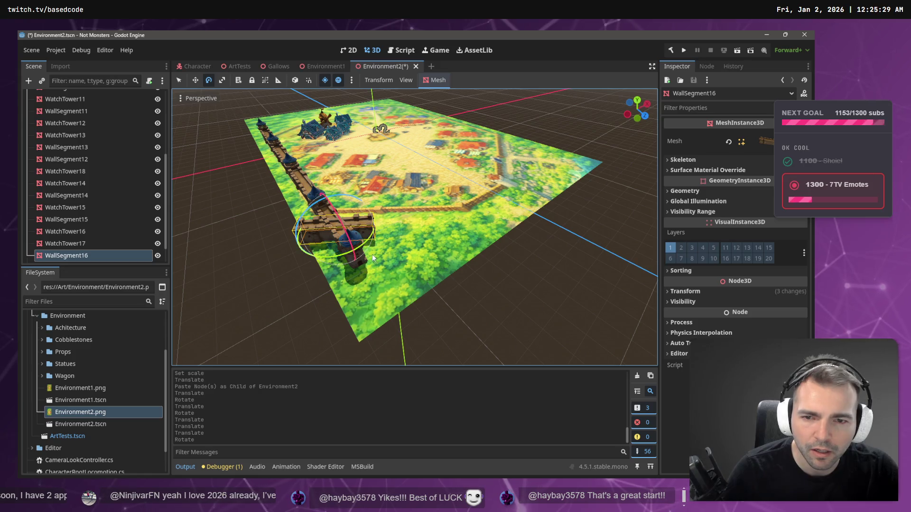
pyautogui.hotkey('ctrl', 'z')
pyautogui.press('w')
pyautogui.moveTo(381, 209)
pyautogui.mouseDown()
pyautogui.moveTo(440, 206)
pyautogui.moveTo(313, 222)
pyautogui.mouseUp()
pyautogui.click(332, 226)
pyautogui.click(305, 186)
pyautogui.hotkey('ctrl', 'd')
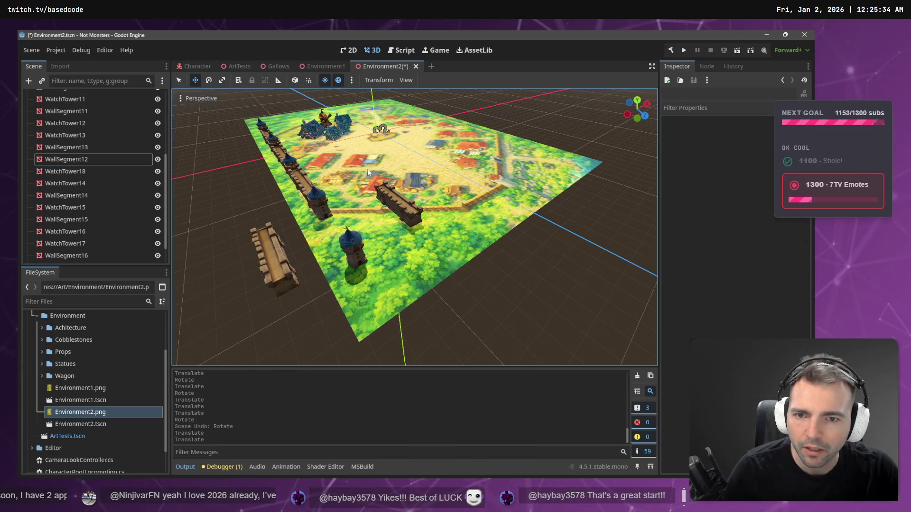
pyautogui.moveTo(347, 175)
pyautogui.mouseDown()
pyautogui.moveTo(380, 172)
pyautogui.moveTo(370, 169)
pyautogui.mouseUp()
pyautogui.hotkey('ctrl', 'z')
pyautogui.hotkey('ctrl', 'z')
pyautogui.hotkey('ctrl', 'z')
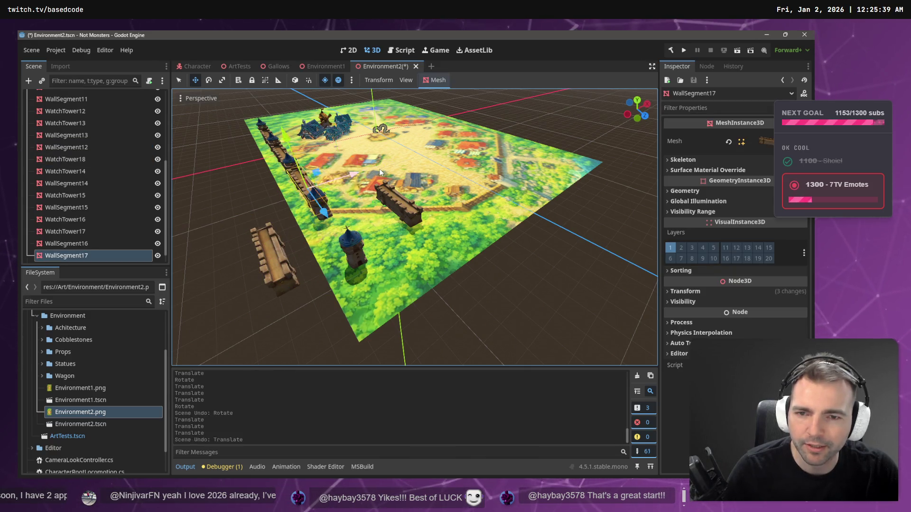
pyautogui.hotkey('ctrl', 'z')
pyautogui.hotkey('ctrl', 'z')
pyautogui.hotkey('ctrl', 'z')
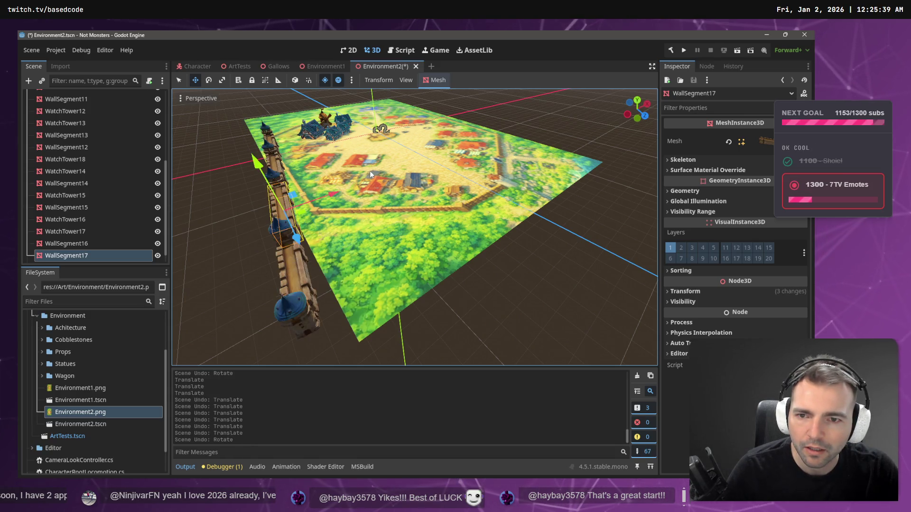
pyautogui.hotkey('ctrl', 'z')
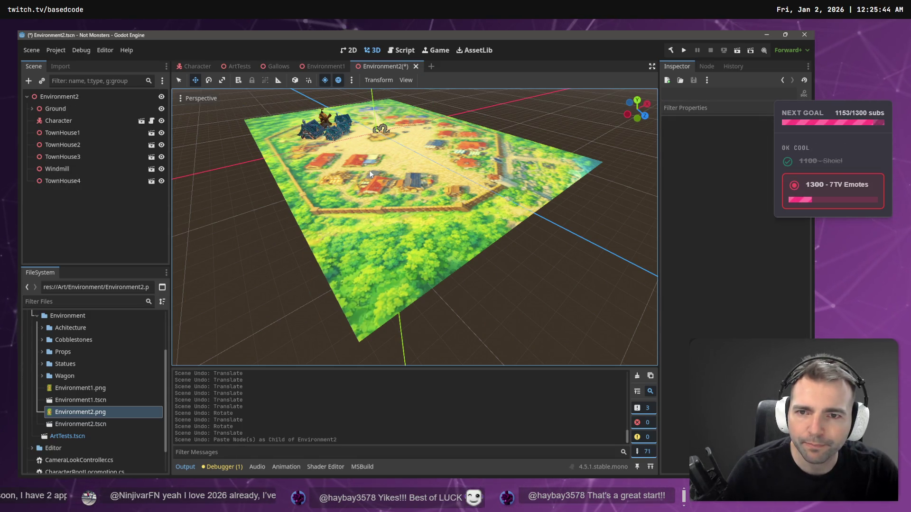
pyautogui.click(325, 66)
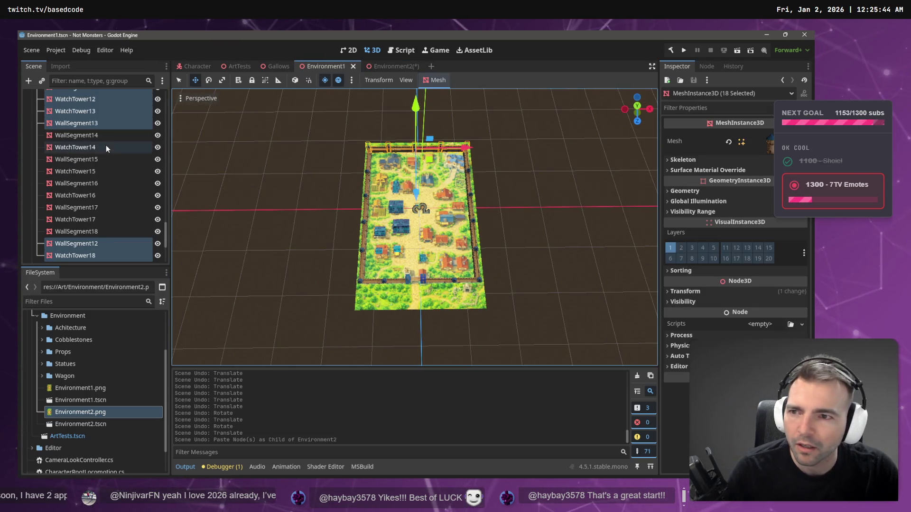
# - Focus and delete WallSegment12, then undo the deletion and select WallSegment13
pyautogui.click(400, 150)
pyautogui.scroll(5, 405, 148)
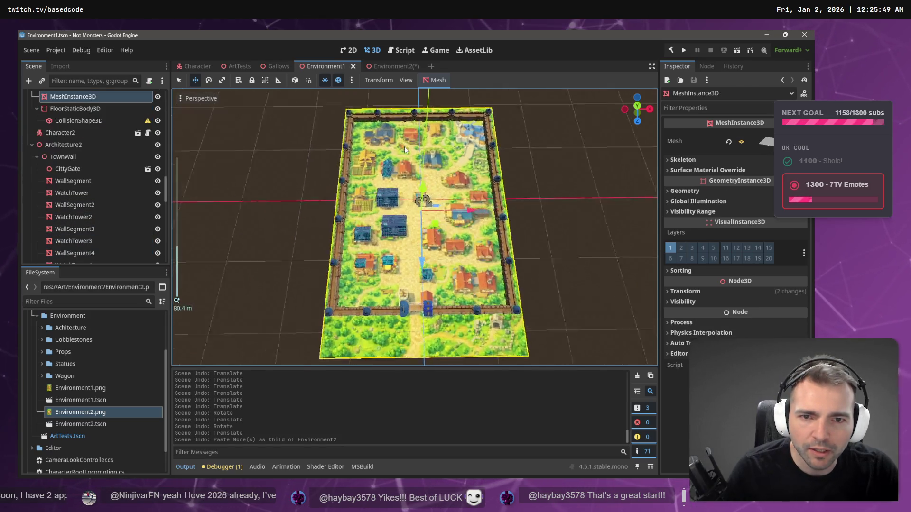
pyautogui.click(402, 101)
pyautogui.press('f')
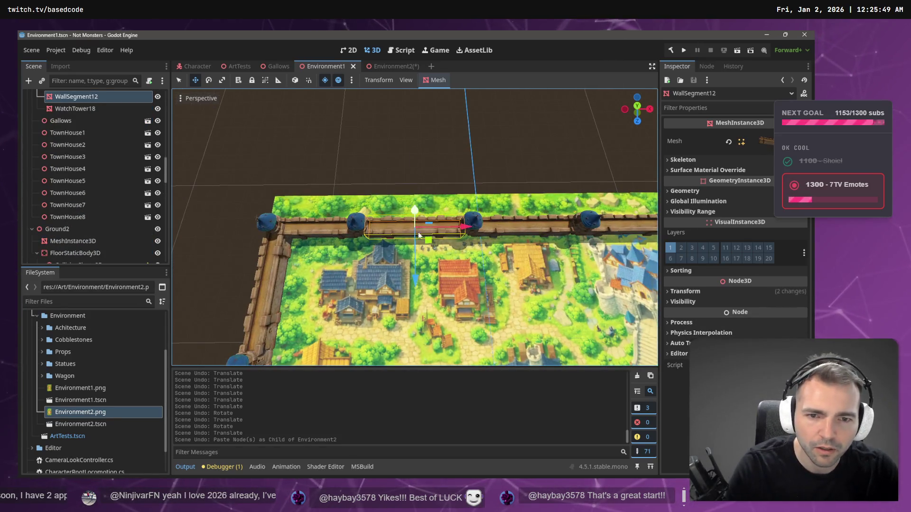
pyautogui.press('Delete')
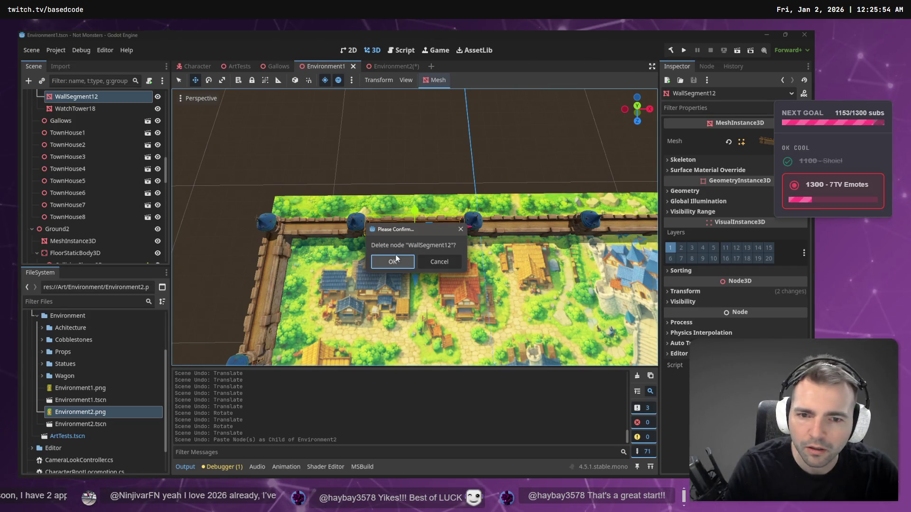
pyautogui.click(396, 259)
pyautogui.hotkey('ctrl', 'z')
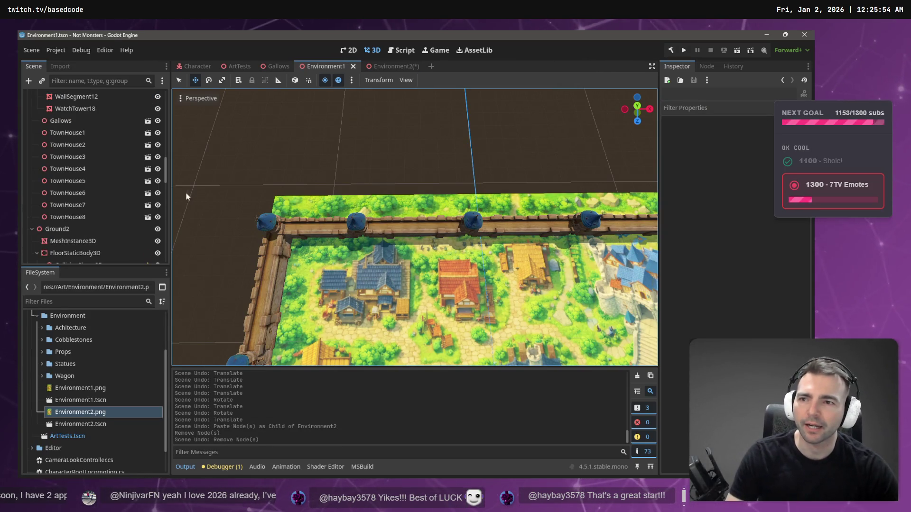
pyautogui.click(311, 234)
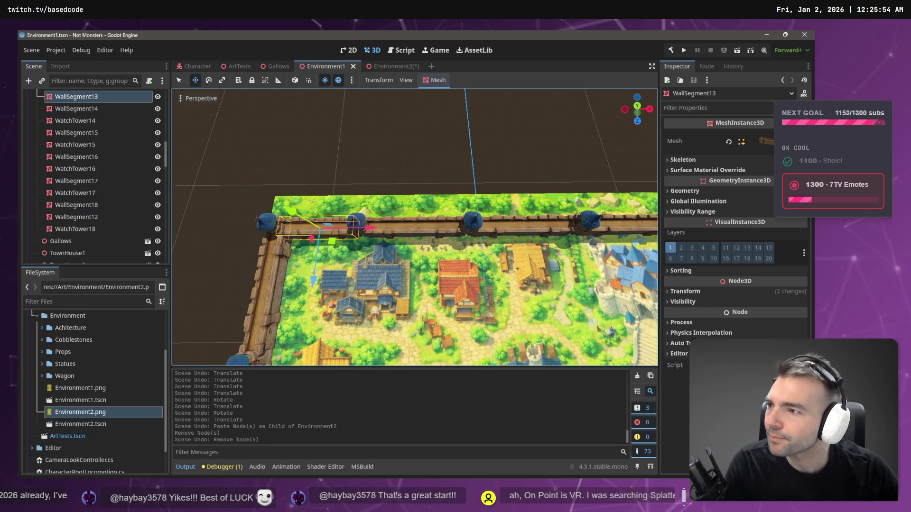
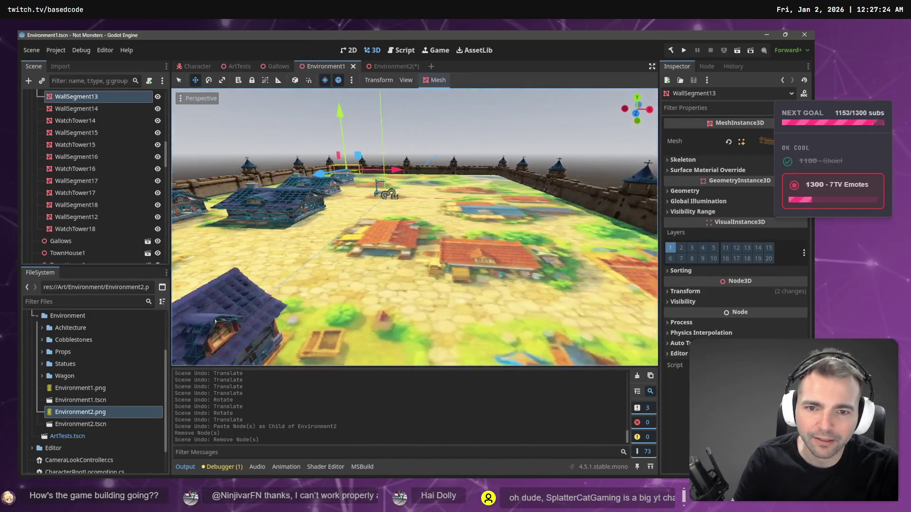
# - Pan across the walled Environment1 map and clear the wall segment selection
pyautogui.scroll(-5, 415, 228)
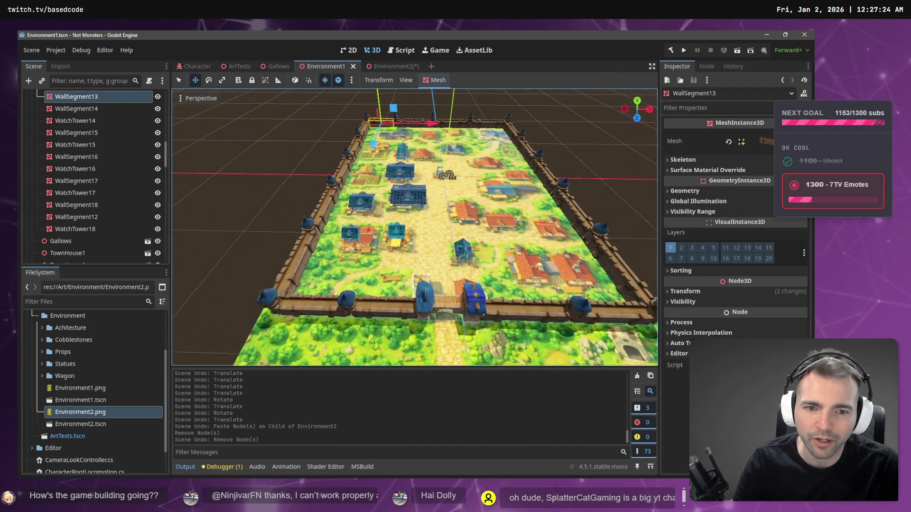
pyautogui.click(382, 67)
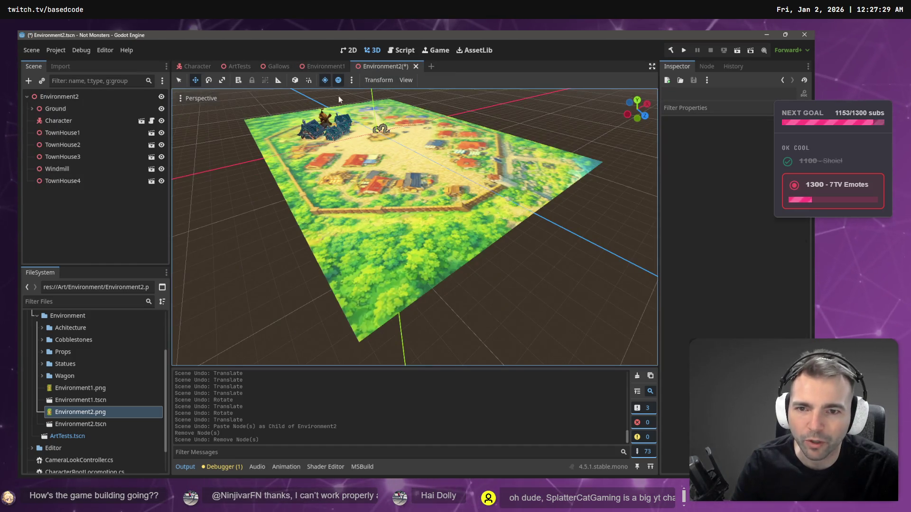
pyautogui.click(314, 67)
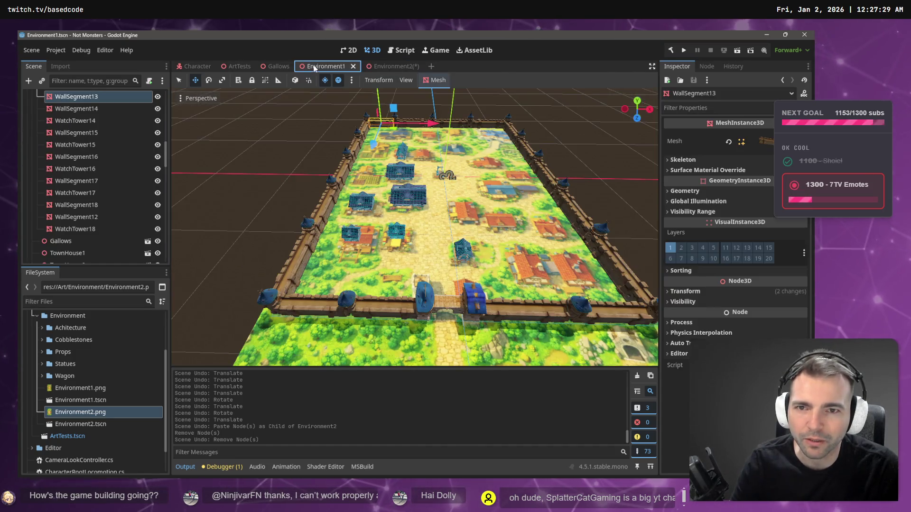
pyautogui.scroll(-5, 414, 228)
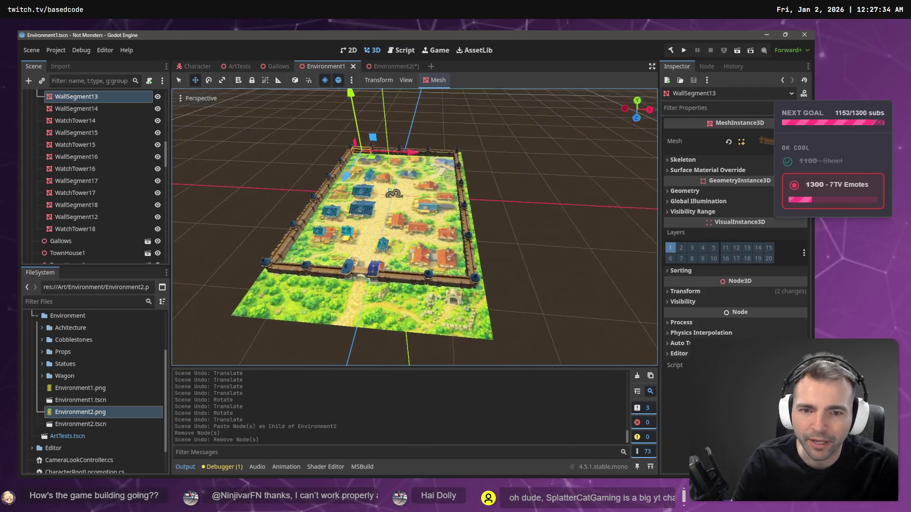
pyautogui.moveTo(403, 157); pyautogui.dragTo(413, 157)
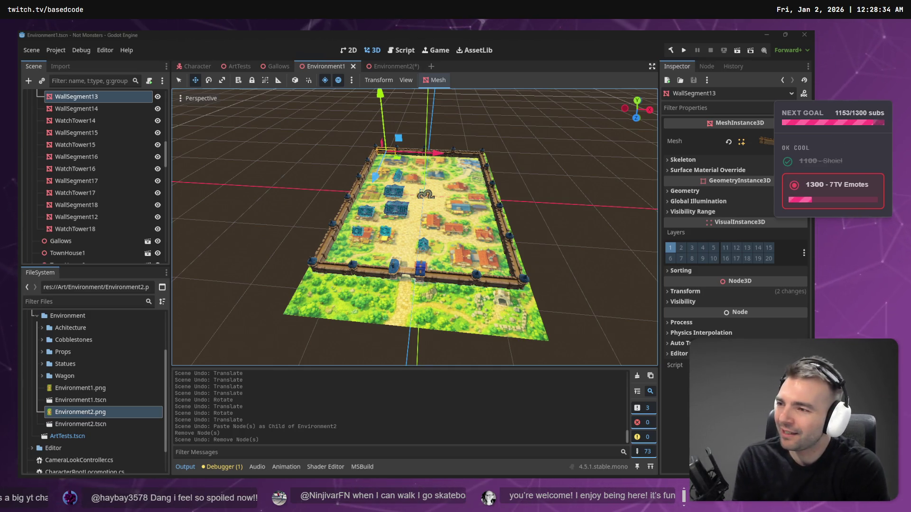
pyautogui.scroll(3, 318, 206)
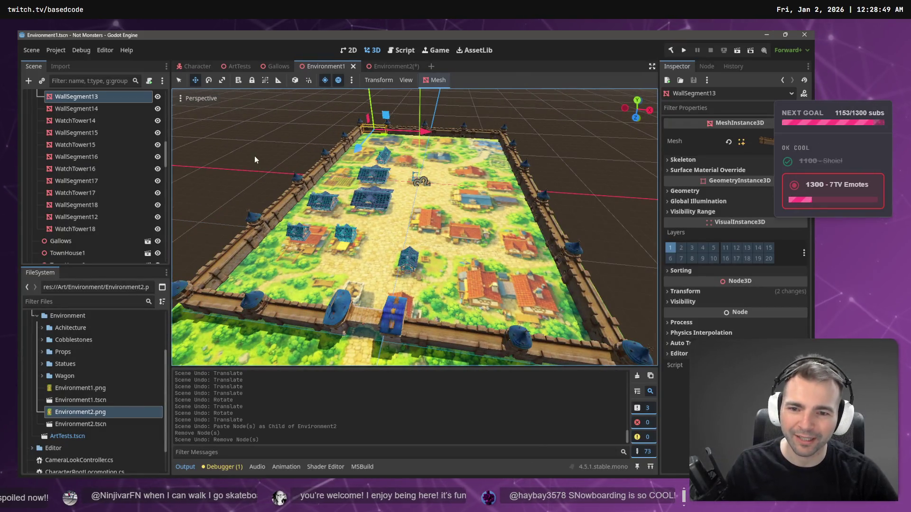
pyautogui.click(256, 156)
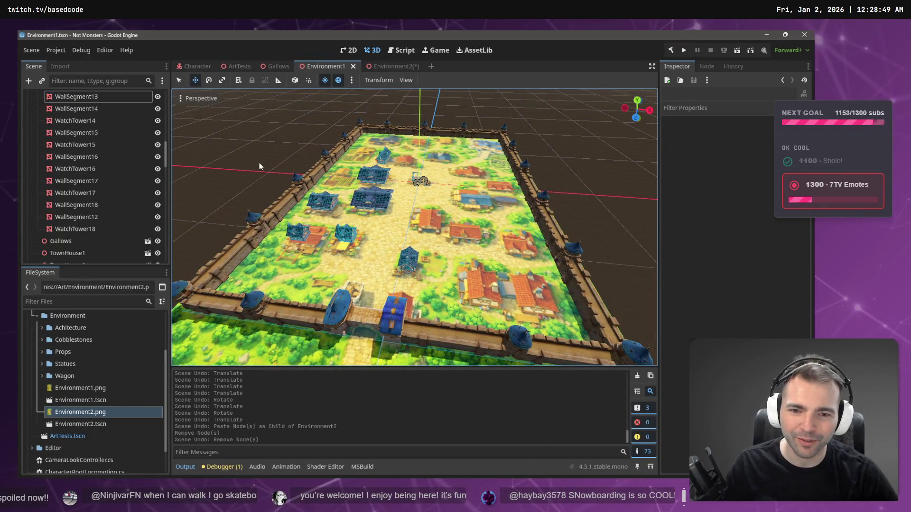
# - Fly over the Environment2 town, briefly selecting the ground mesh, and look straight down on the map
pyautogui.click(388, 66)
pyautogui.moveTo(397, 118)
pyautogui.mouseDown()
pyautogui.moveTo(394, 143)
pyautogui.moveTo(389, 119)
pyautogui.moveTo(393, 157)
pyautogui.mouseUp()
pyautogui.moveTo(415, 228); pyautogui.dragTo(415, 211)
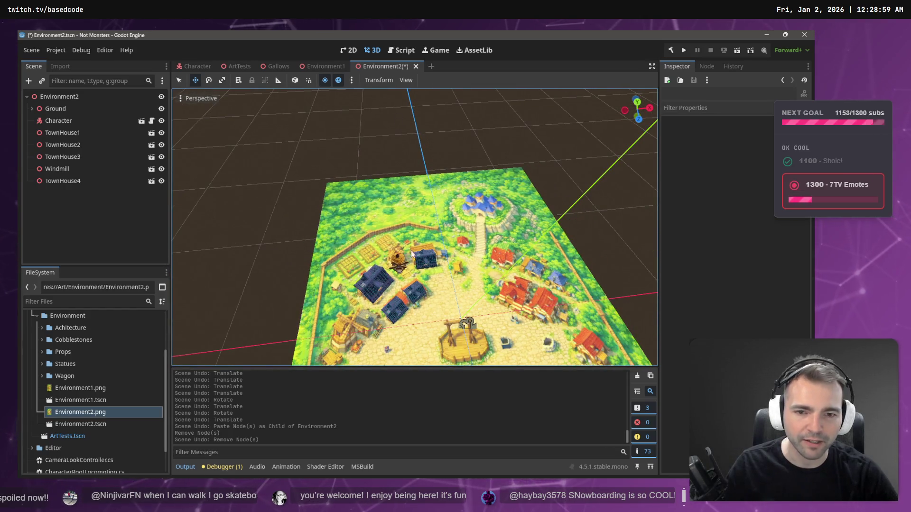
pyautogui.click(464, 245)
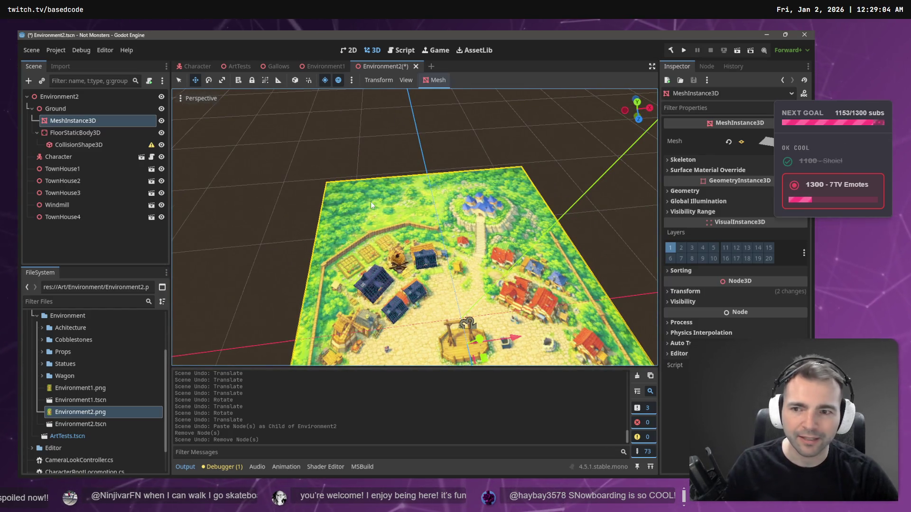
pyautogui.click(61, 243)
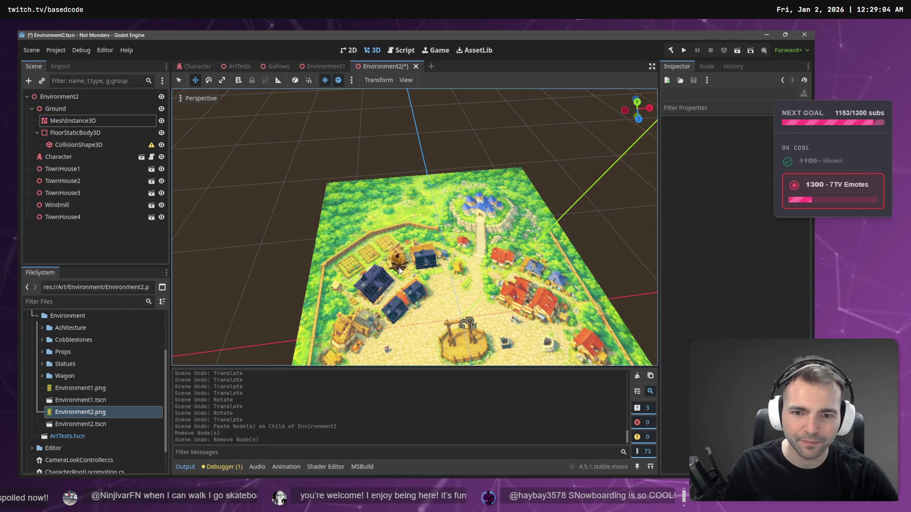
pyautogui.click(371, 253)
pyautogui.click(86, 233)
pyautogui.moveTo(415, 214)
pyautogui.mouseDown()
pyautogui.moveTo(416, 228)
pyautogui.moveTo(451, 213)
pyautogui.mouseUp()
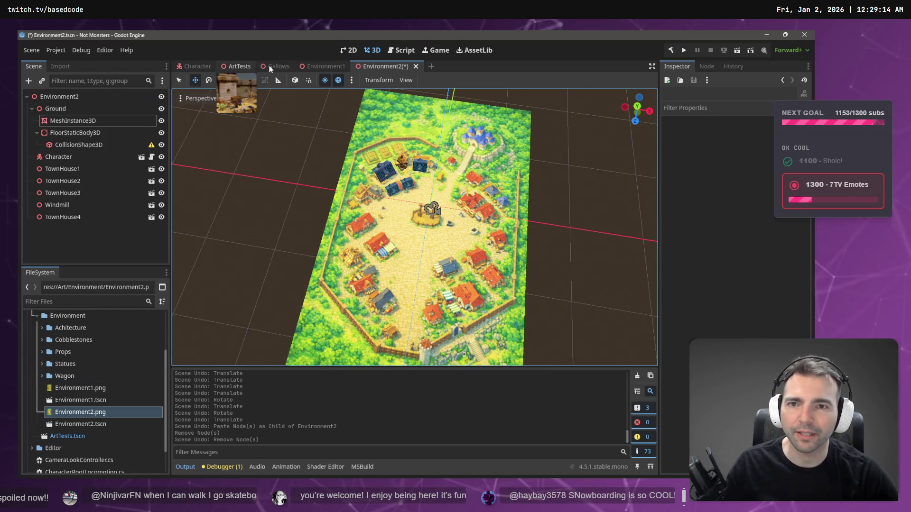
# - Locate the CittyGate in Environment1, then copy the CittyGate node from the ArtTests scene
pyautogui.click(322, 68)
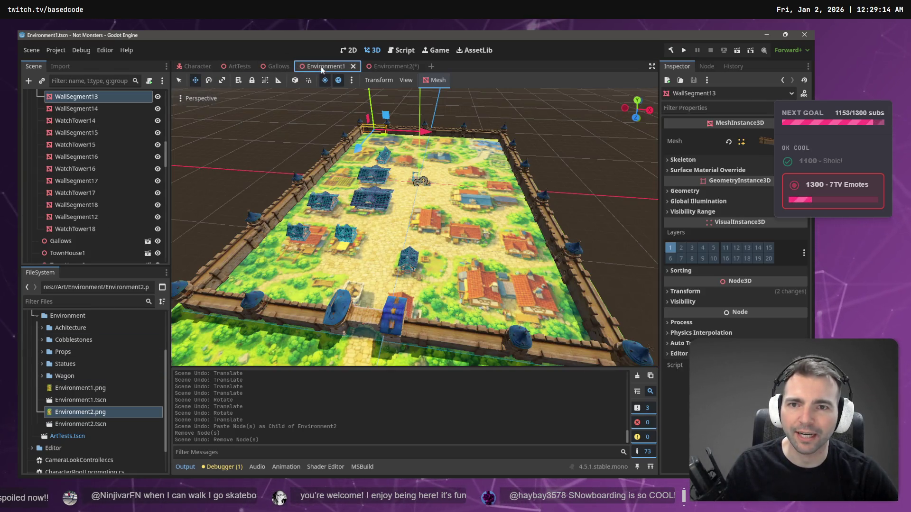
pyautogui.click(350, 314)
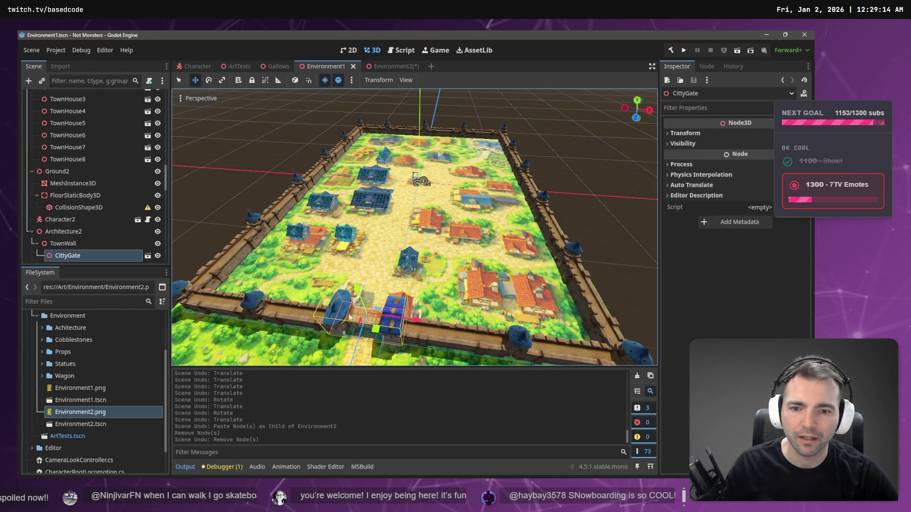
pyautogui.click(391, 63)
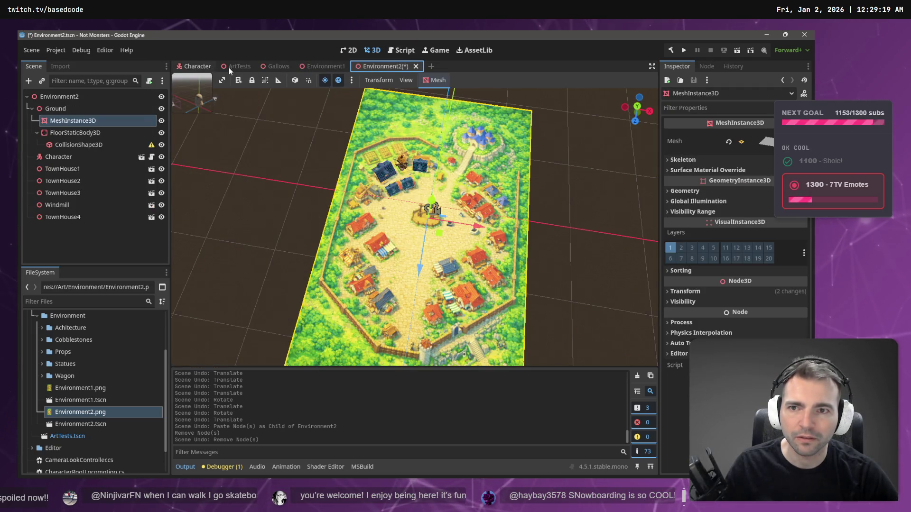
pyautogui.click(240, 66)
pyautogui.click(445, 191)
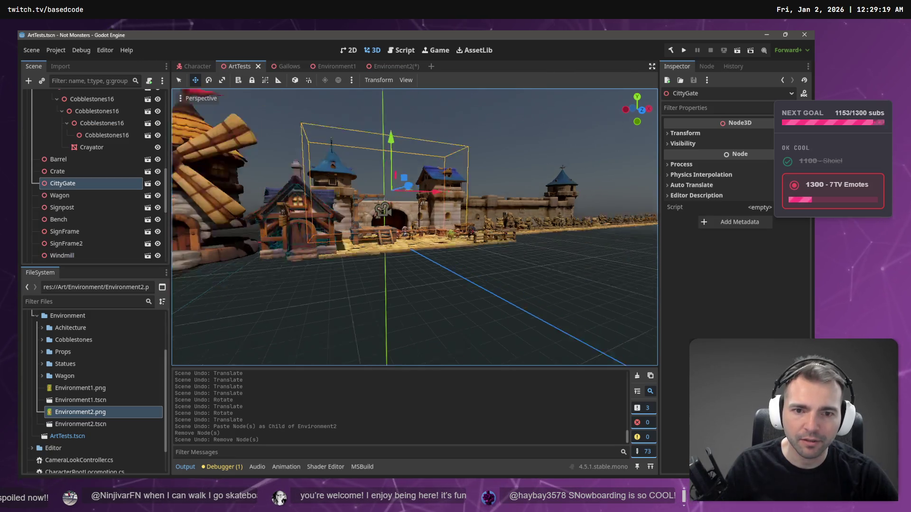
pyautogui.press('f')
pyautogui.scroll(-3, 417, 258)
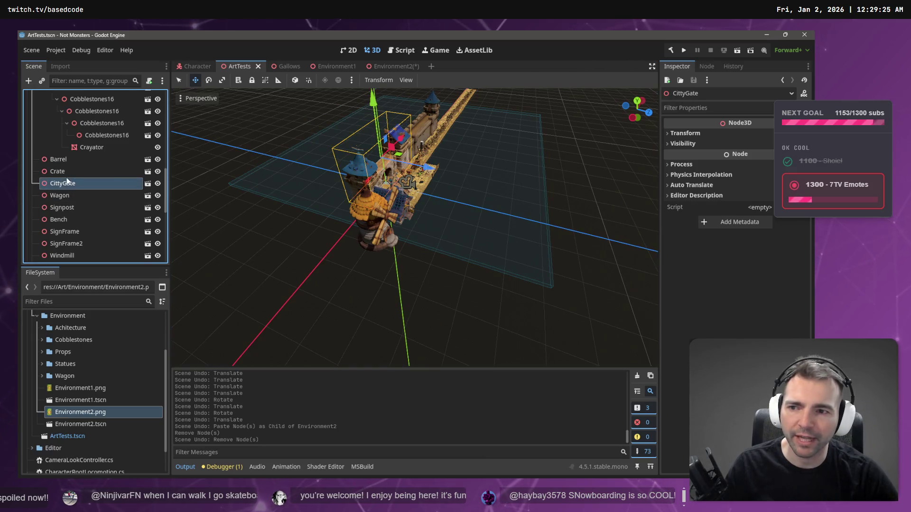
pyautogui.click(390, 68)
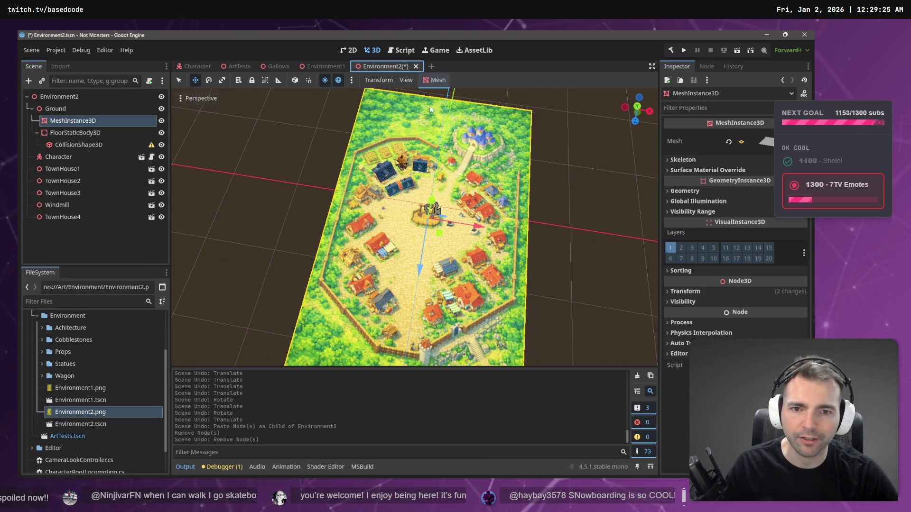
# - Slide the pasted CittyGate down and sideways into the wall gap and rotate it to line up
pyautogui.moveTo(425, 252); pyautogui.dragTo(435, 382)
pyautogui.moveTo(471, 331)
pyautogui.mouseDown()
pyautogui.moveTo(521, 322)
pyautogui.moveTo(508, 327)
pyautogui.mouseUp()
pyautogui.press('f')
pyautogui.press('e')
pyautogui.moveTo(424, 265)
pyautogui.mouseDown()
pyautogui.moveTo(462, 260)
pyautogui.moveTo(431, 252)
pyautogui.mouseUp()
pyautogui.press('w')
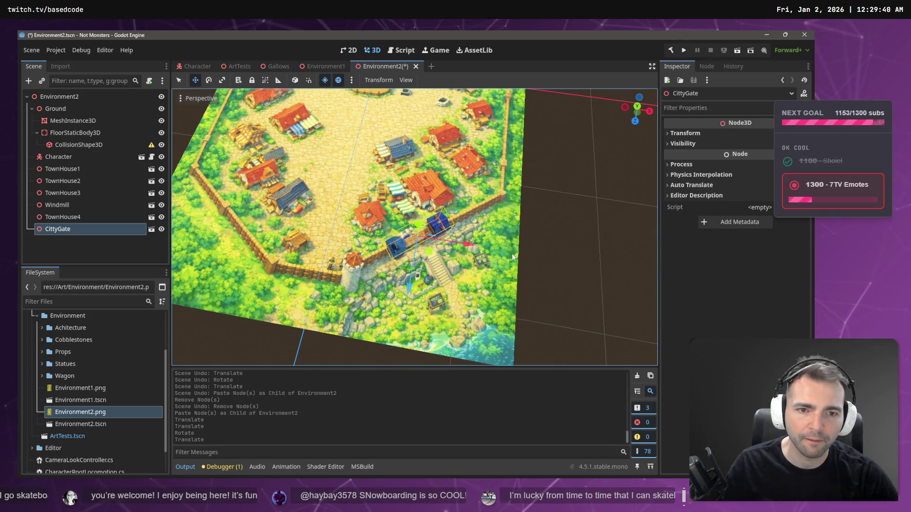
pyautogui.scroll(-5, 511, 253)
pyautogui.moveTo(304, 209); pyautogui.dragTo(341, 202)
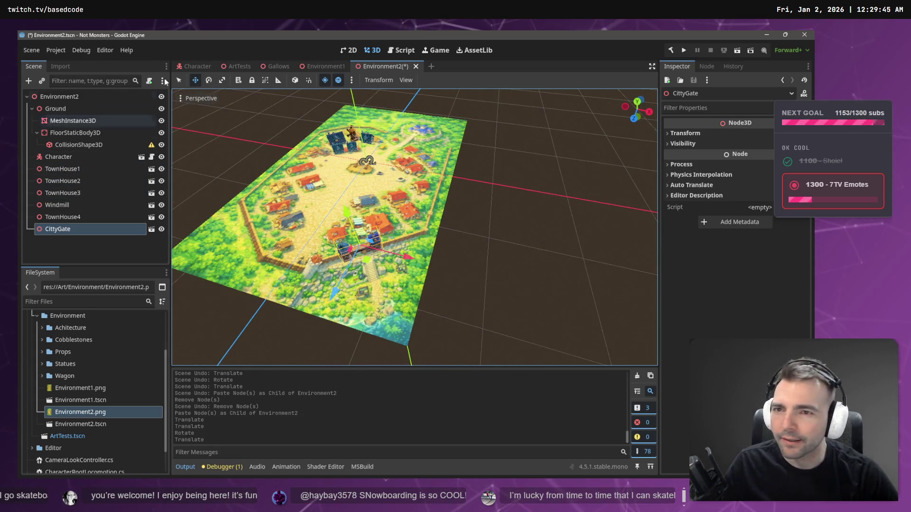
pyautogui.click(323, 66)
# - Copy the first WallSegment from Environment1 and paste it into Environment2
pyautogui.scroll(-5, 69, 221)
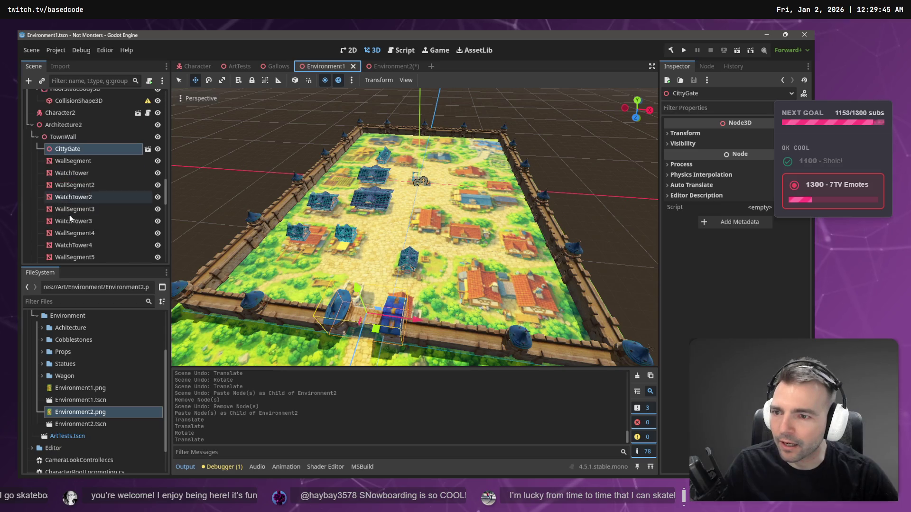
pyautogui.click(65, 161)
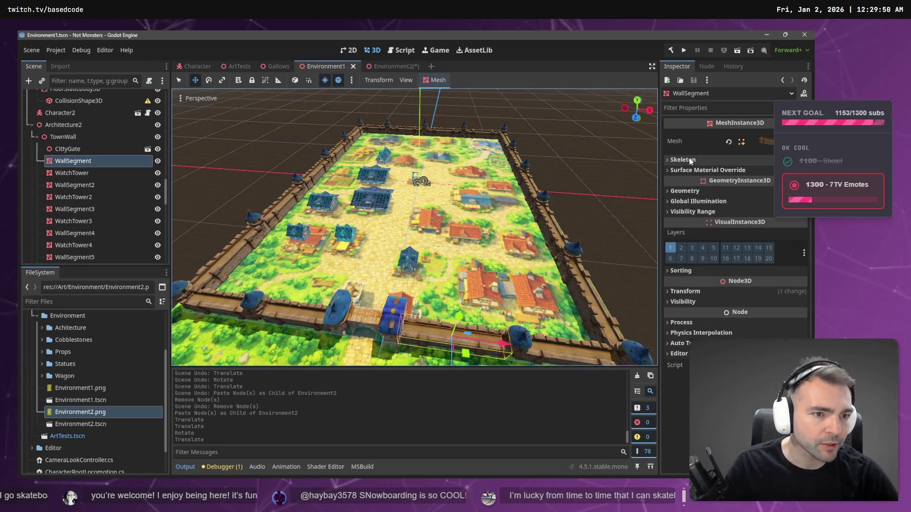
pyautogui.click(237, 67)
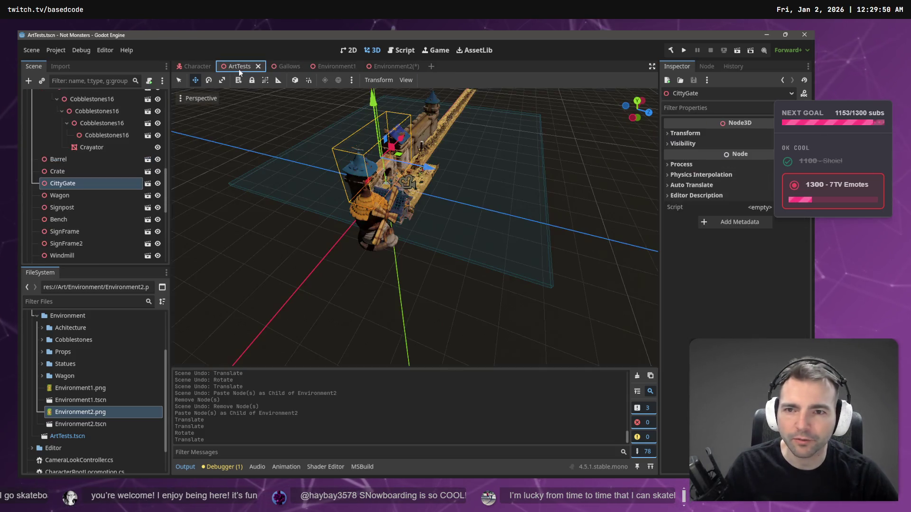
pyautogui.moveTo(80, 412)
pyautogui.mouseDown()
pyautogui.moveTo(142, 285)
pyautogui.moveTo(313, 80)
pyautogui.moveTo(385, 66)
pyautogui.moveTo(487, 261)
pyautogui.mouseUp()
pyautogui.hotkey('ctrl', 'v')
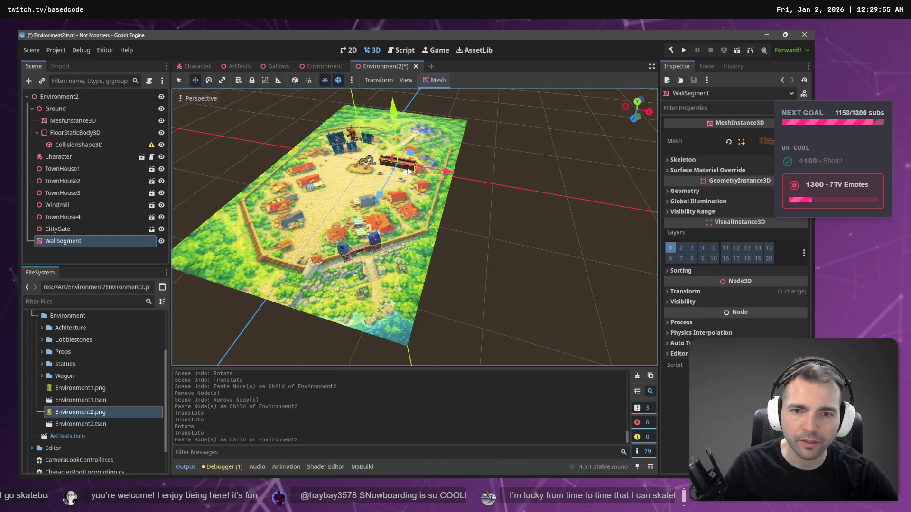
pyautogui.hotkey('ctrl', 'z')
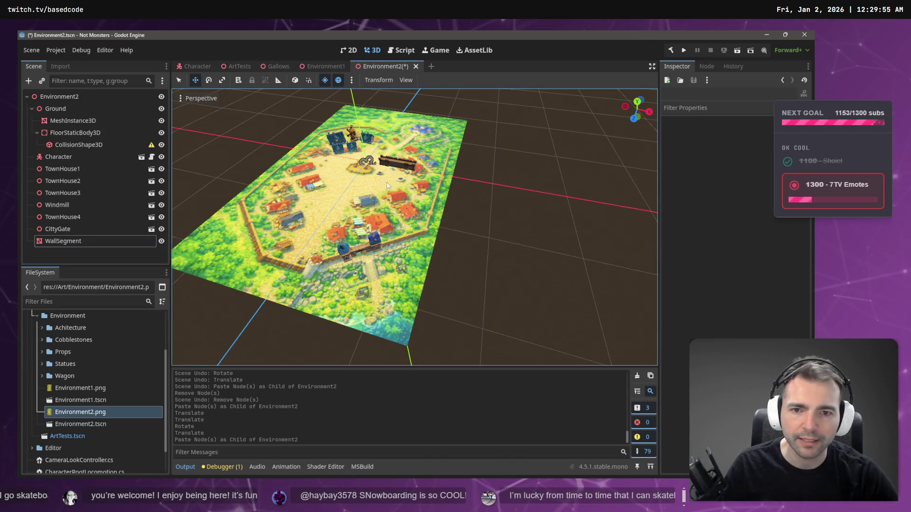
pyautogui.hotkey('ctrl', 'v')
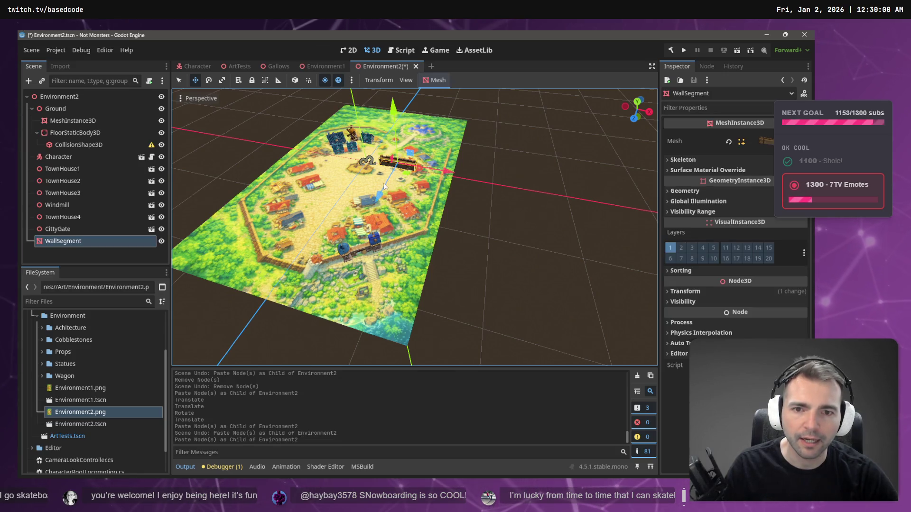
# - Slide the pasted wall segment down the map and sideways, then rotate it into place
pyautogui.moveTo(394, 172); pyautogui.dragTo(360, 308)
pyautogui.moveTo(416, 222)
pyautogui.mouseDown()
pyautogui.moveTo(463, 248)
pyautogui.moveTo(443, 266)
pyautogui.moveTo(457, 262)
pyautogui.moveTo(411, 234)
pyautogui.mouseUp()
pyautogui.press('e')
pyautogui.scroll(5, 433, 246)
pyautogui.press('w')
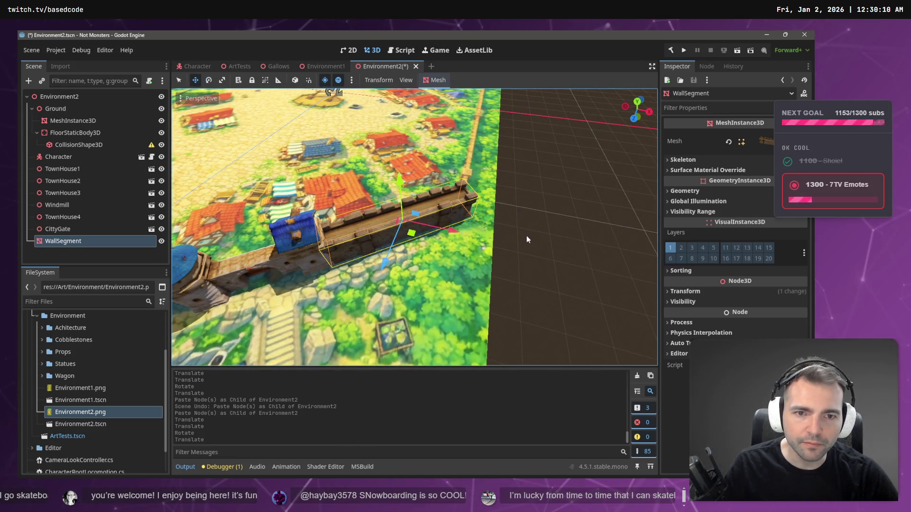
pyautogui.scroll(-10, 482, 250)
# - Paste another wall segment copy, rotate it to lie flat and move it onto the map
pyautogui.hotkey('ctrl', 'v')
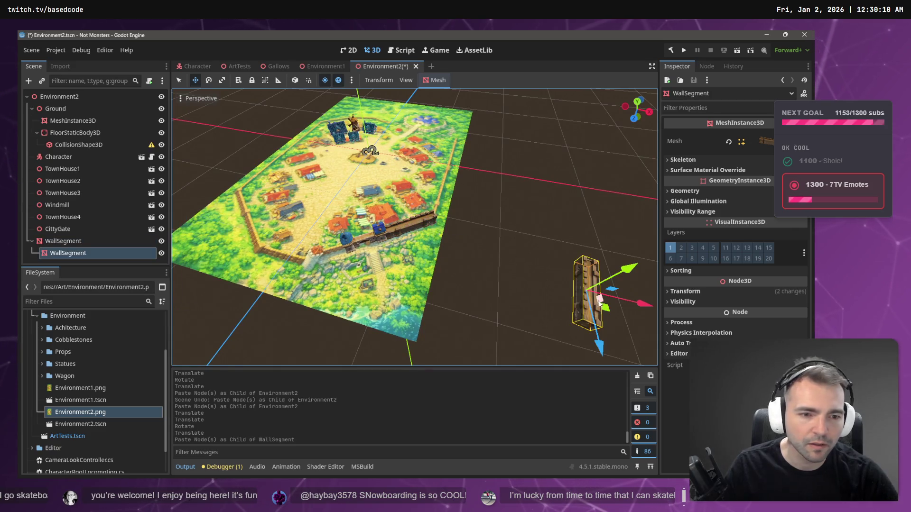
pyautogui.press('e')
pyautogui.moveTo(600, 333); pyautogui.dragTo(462, 285)
pyautogui.press('w')
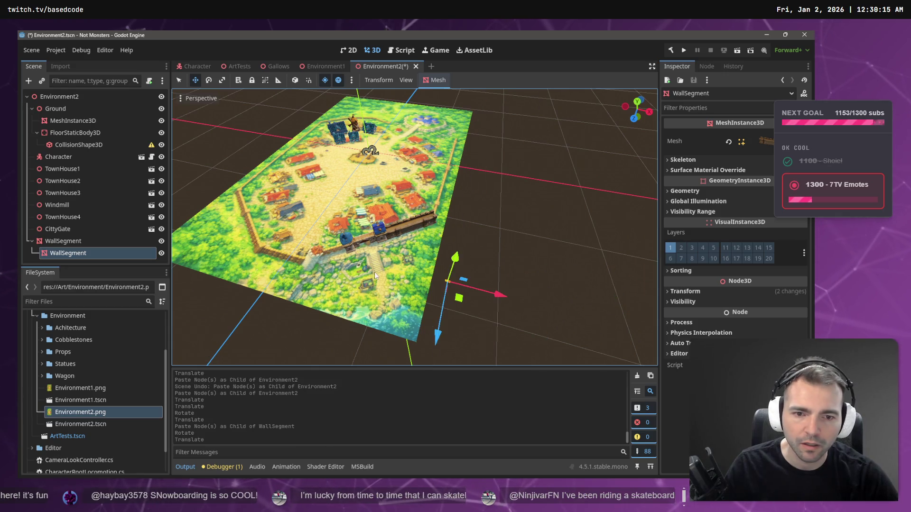
pyautogui.hotkey('ctrl', 'z')
pyautogui.moveTo(602, 311)
pyautogui.mouseDown()
pyautogui.moveTo(351, 216)
pyautogui.moveTo(277, 253)
pyautogui.moveTo(291, 279)
pyautogui.moveTo(280, 285)
pyautogui.mouseUp()
pyautogui.press('e')
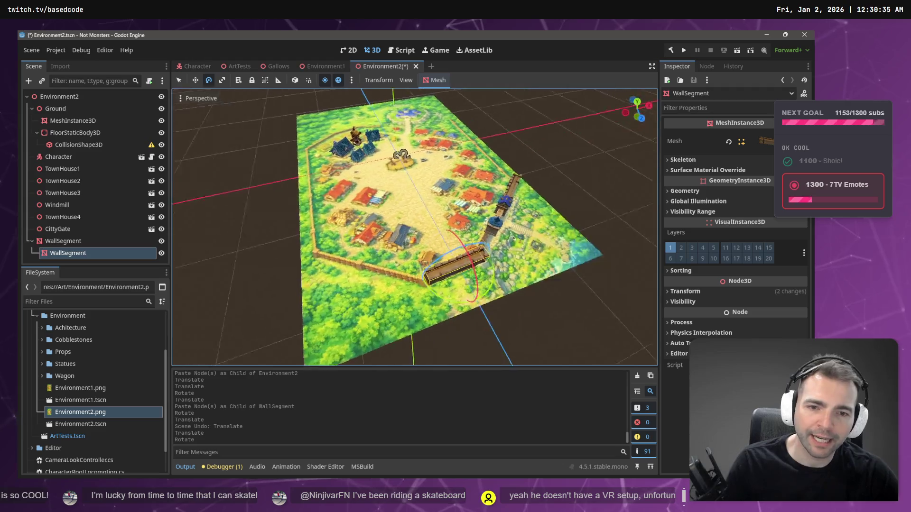
# - Slide the selected wall segment along Z and lower it onto the ground
pyautogui.press('f')
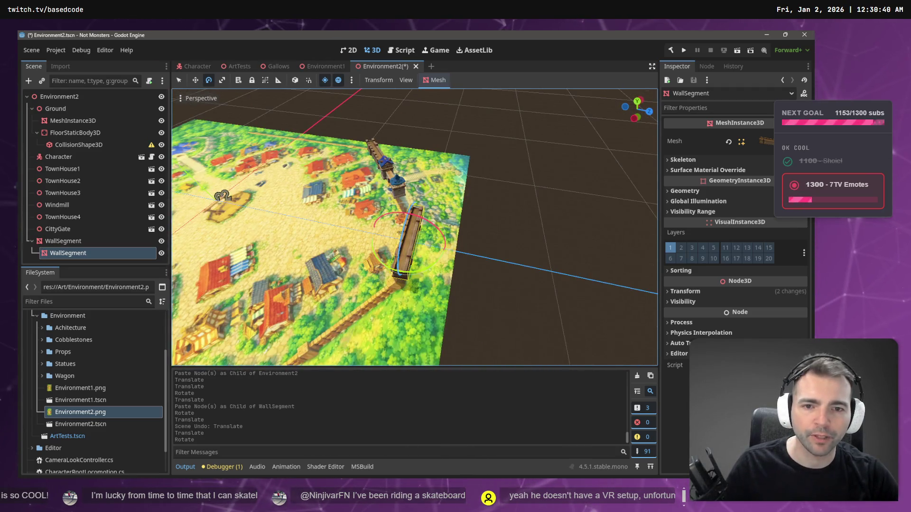
pyautogui.press('w')
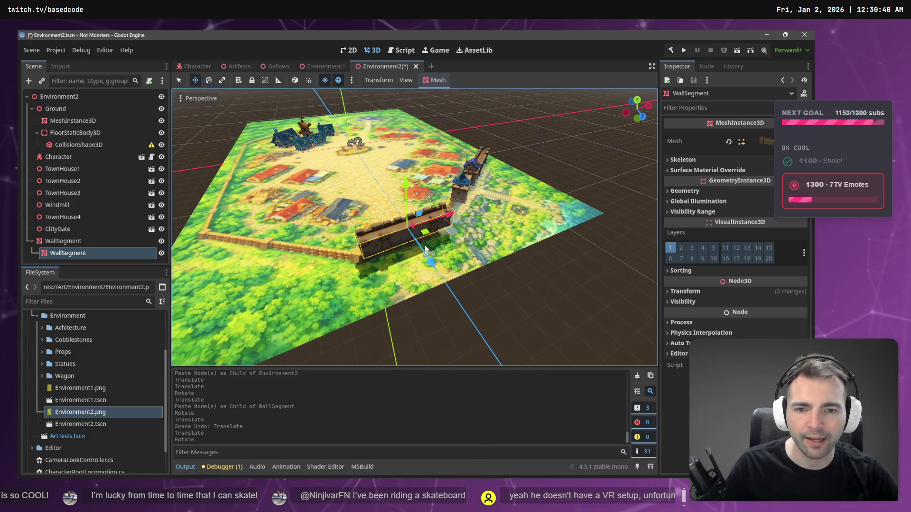
pyautogui.moveTo(420, 247)
pyautogui.mouseDown()
pyautogui.moveTo(432, 268)
pyautogui.moveTo(422, 250)
pyautogui.mouseUp()
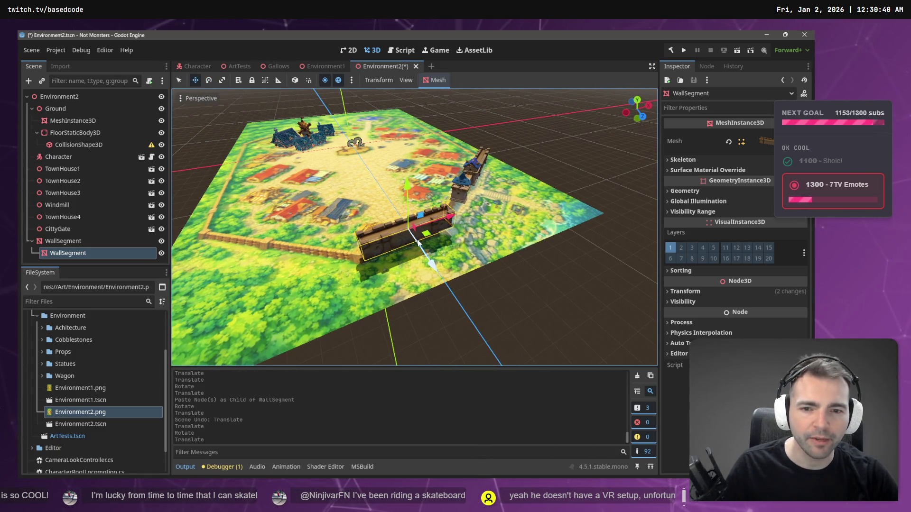
pyautogui.moveTo(408, 183); pyautogui.dragTo(412, 195)
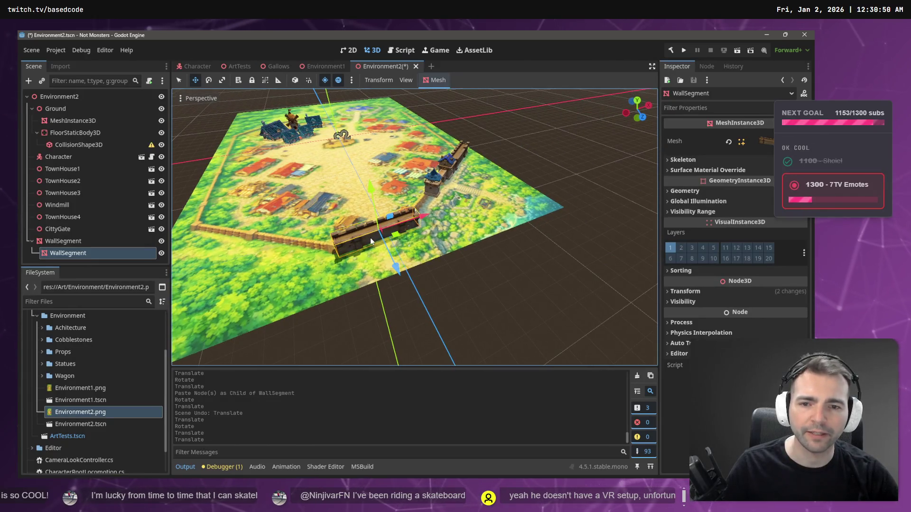
# - Lift the nested WallSegment to the scene root, then paste another copy, slide it left and rotate it
pyautogui.hotkey('ctrl', 'v')
pyautogui.hotkey('ctrl', 'z')
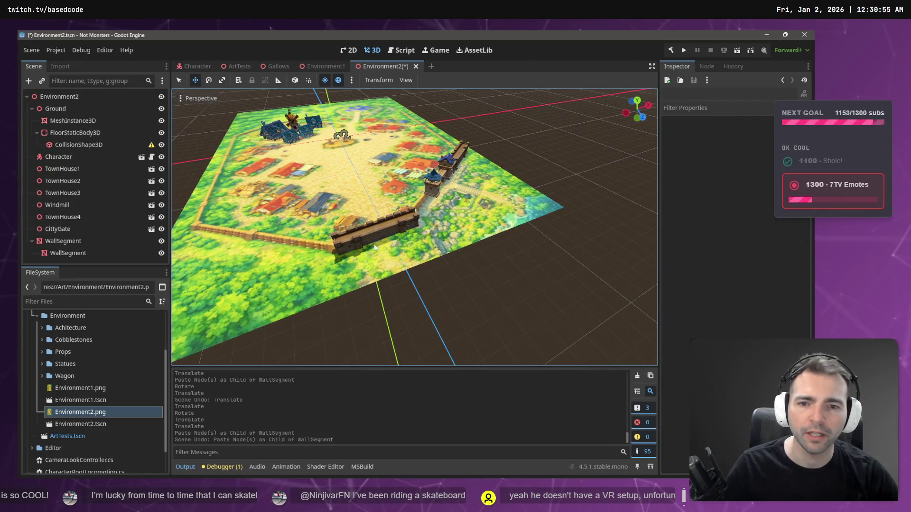
pyautogui.click(70, 253)
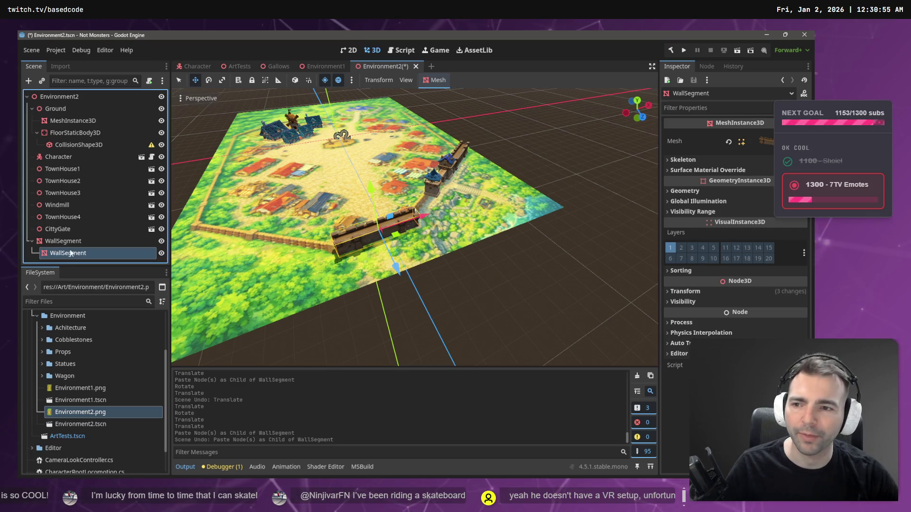
pyautogui.moveTo(53, 237); pyautogui.dragTo(53, 237)
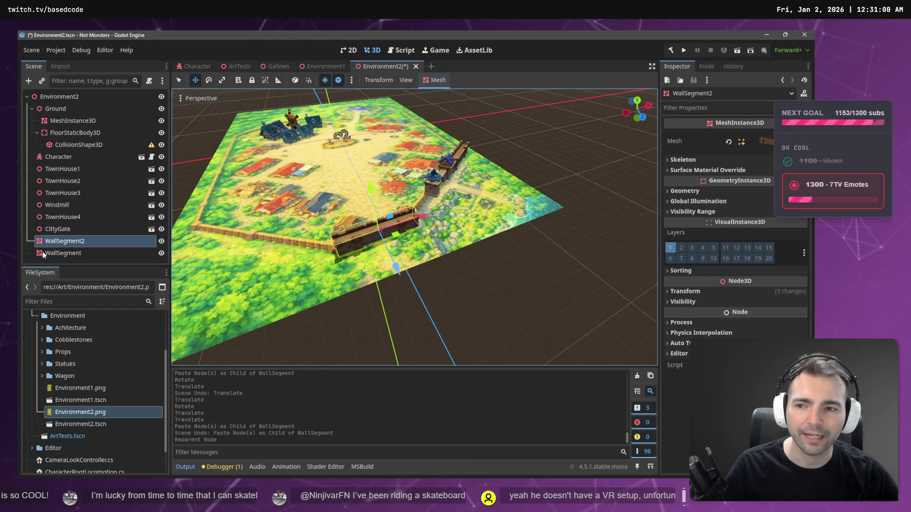
pyautogui.hotkey('ctrl', 'shift', 'v')
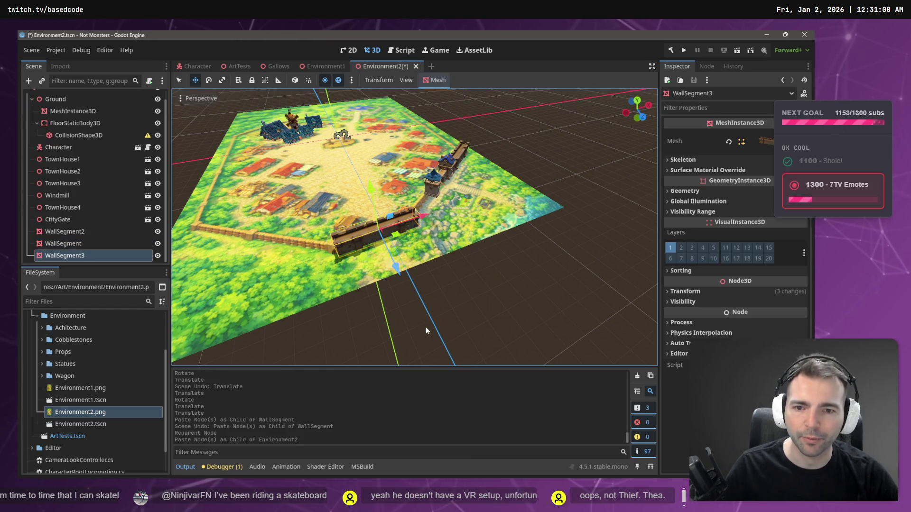
pyautogui.moveTo(398, 237)
pyautogui.mouseDown()
pyautogui.moveTo(295, 232)
pyautogui.moveTo(296, 248)
pyautogui.moveTo(278, 275)
pyautogui.mouseUp()
pyautogui.press('e')
pyautogui.press('w')
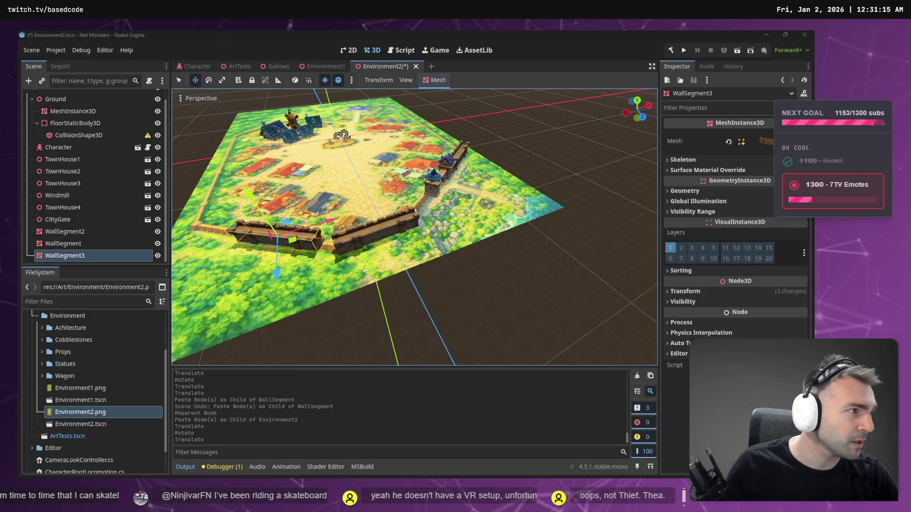
pyautogui.hotkey('alt', 'Tab')
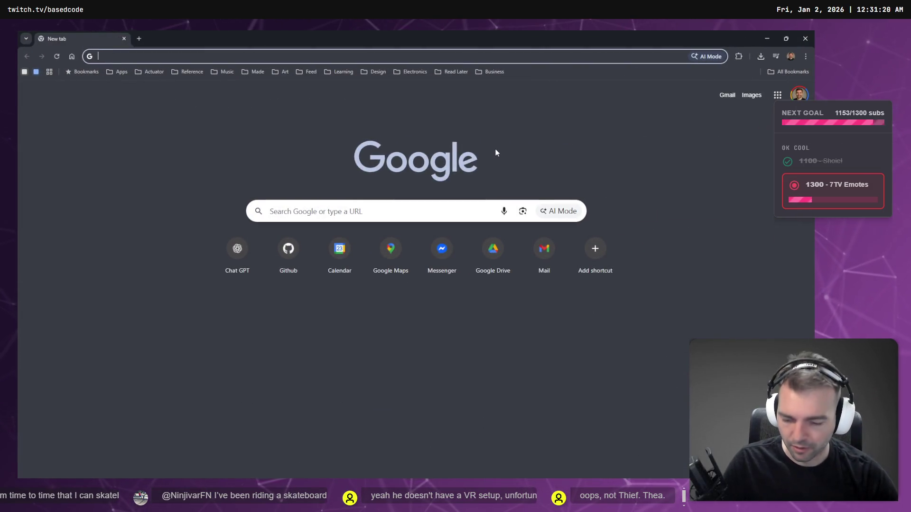
# - Voice-search 'what was the first ever game to use ECS?' to find Thief: The Dark Project
pyautogui.press('super+h')
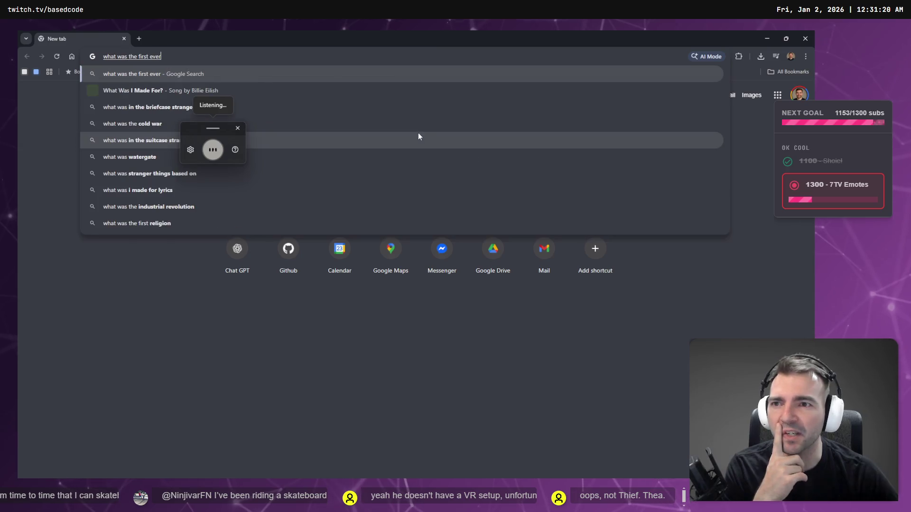
pyautogui.press('Return')
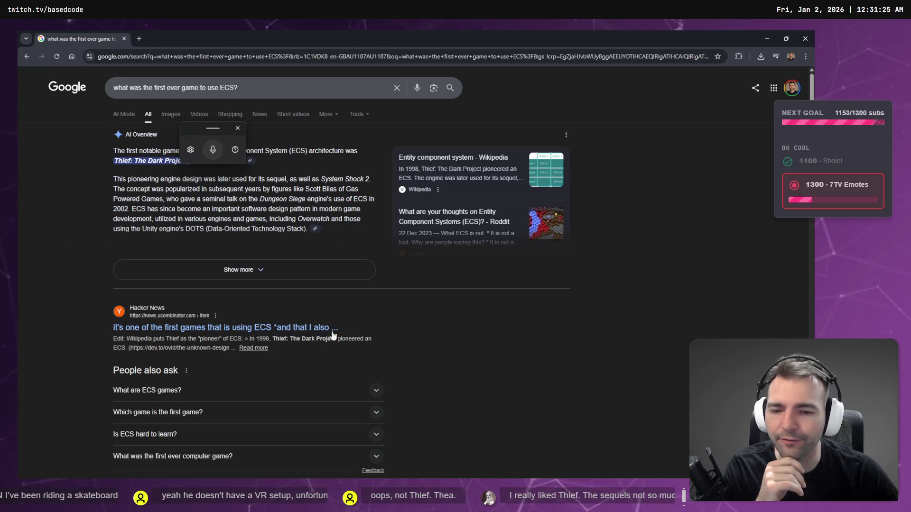
pyautogui.click(237, 129)
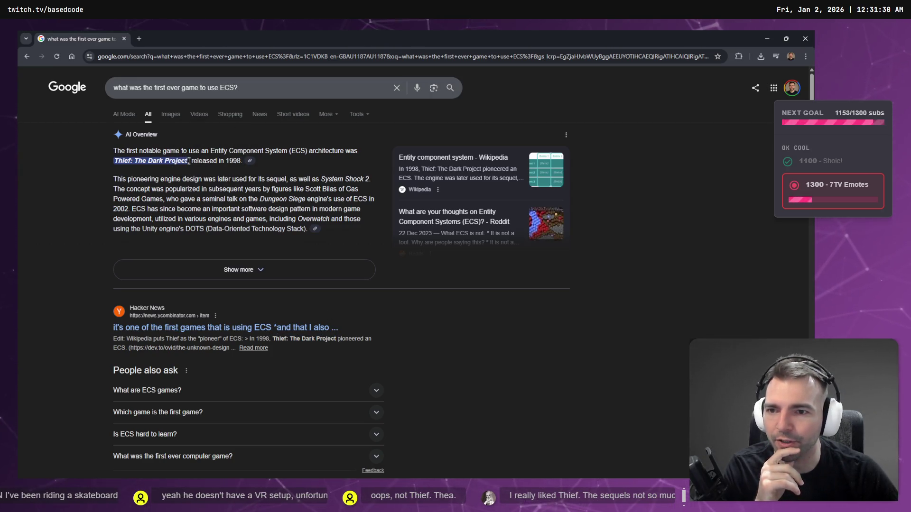
pyautogui.click(123, 39)
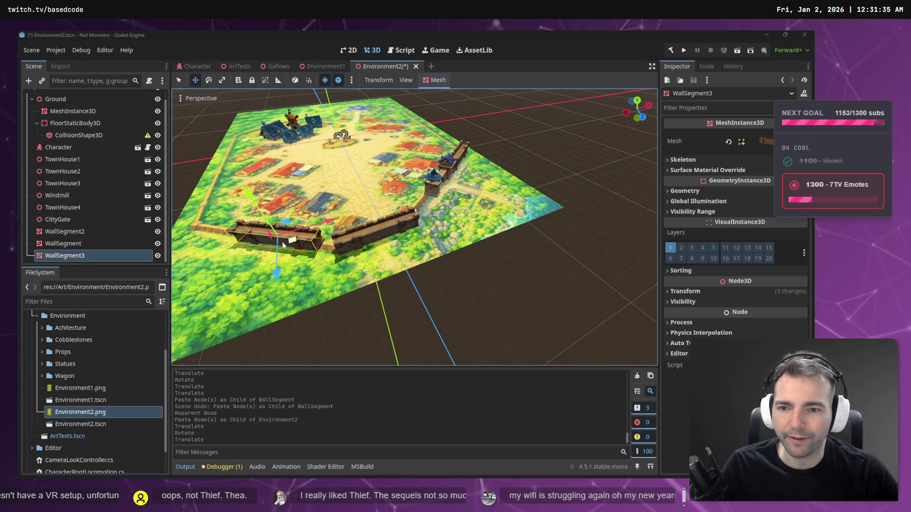
# - Slide WallSegment3 right along the ground and reselect the wall piece
pyautogui.moveTo(291, 242); pyautogui.dragTo(300, 246)
pyautogui.scroll(2, 332, 249)
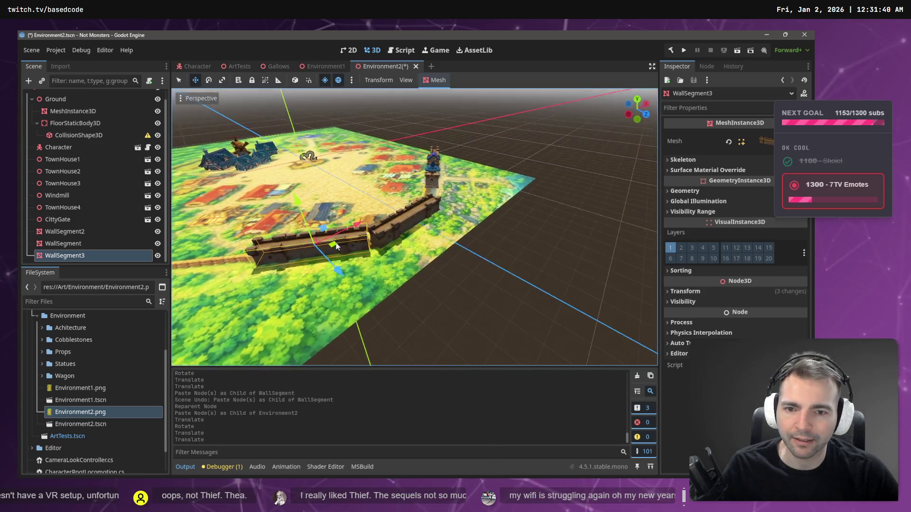
pyautogui.scroll(3, 348, 258)
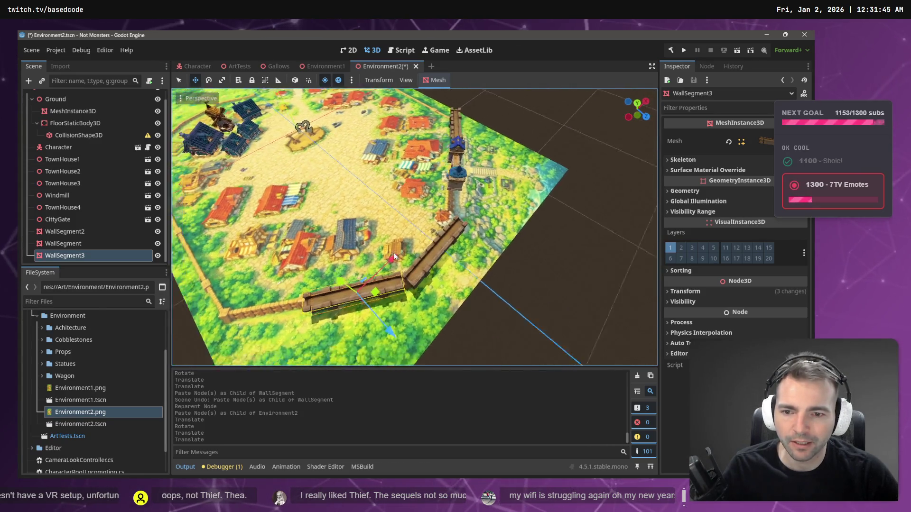
pyautogui.scroll(2, 414, 261)
pyautogui.press('e')
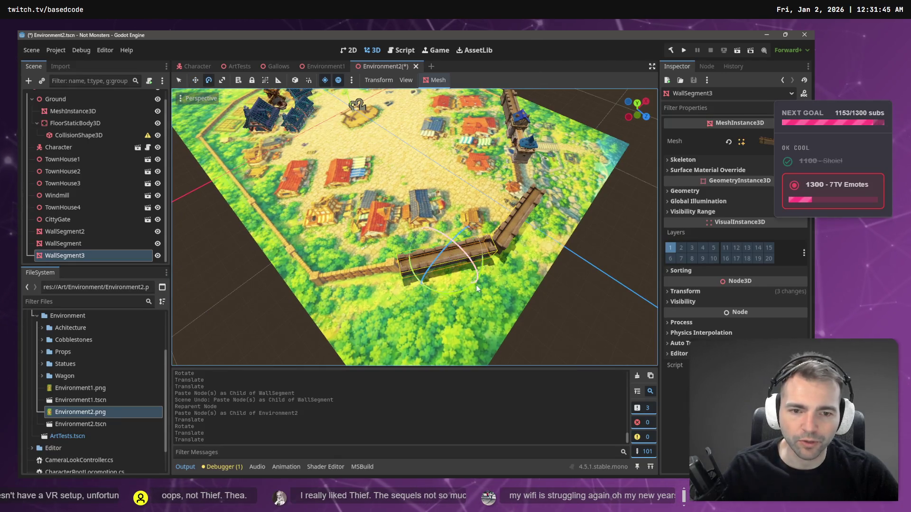
pyautogui.click(456, 288)
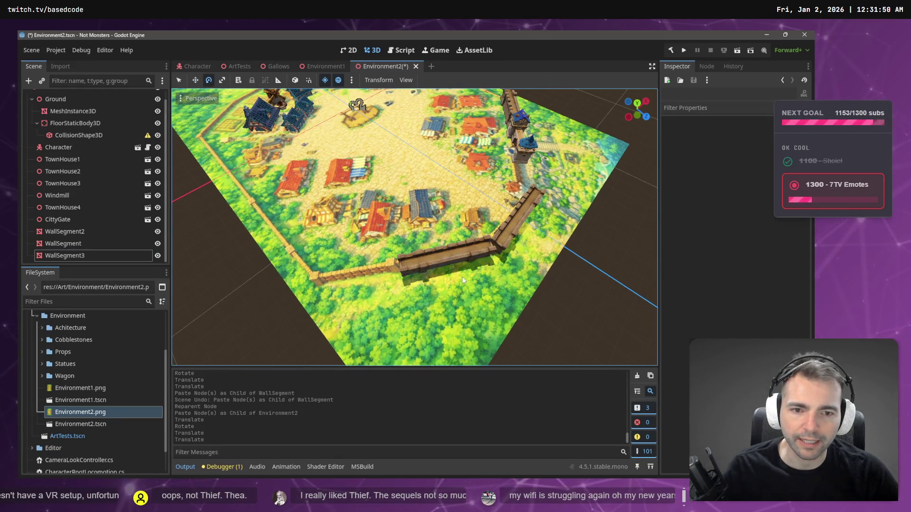
pyautogui.click(459, 255)
# - Paste WallSegment4 at the scene root, slide it left and rotate it to follow the wall
pyautogui.hotkey('ctrl', 'v')
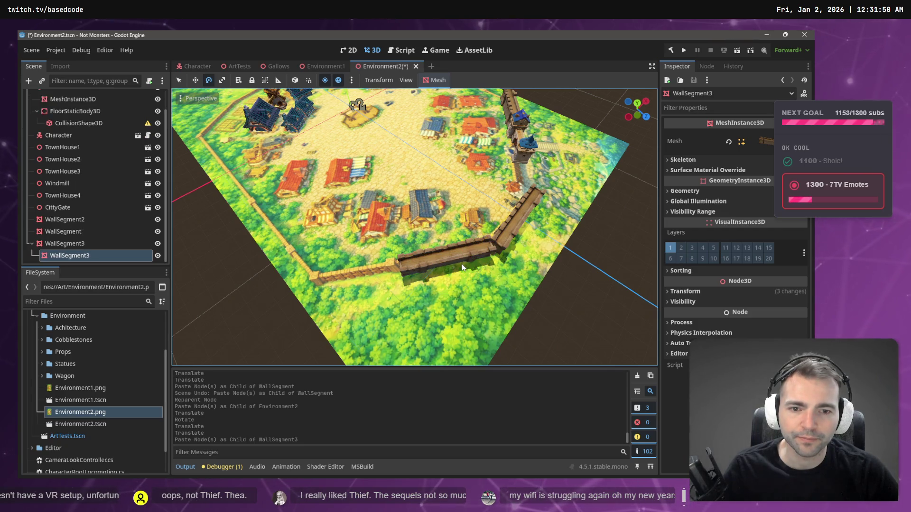
pyautogui.hotkey('ctrl', 'z')
pyautogui.hotkey('ctrl', 'v')
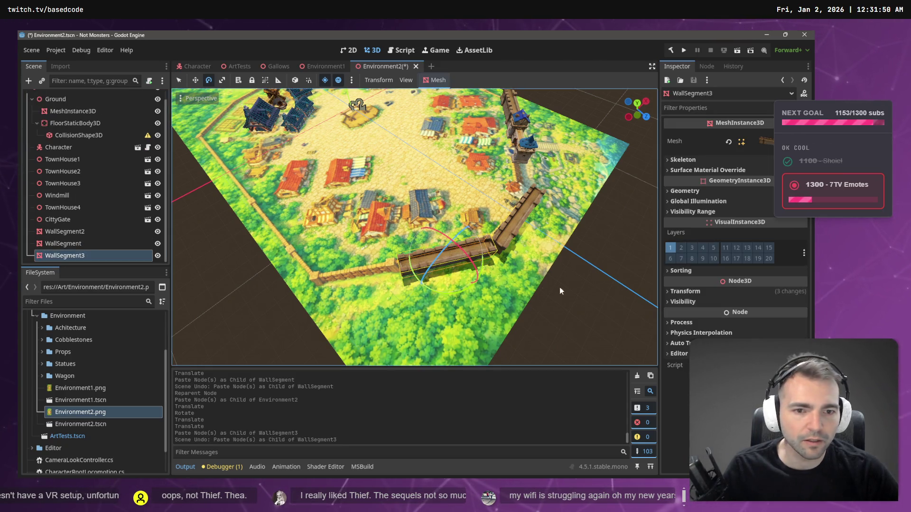
pyautogui.moveTo(465, 256); pyautogui.dragTo(363, 269)
pyautogui.press('e')
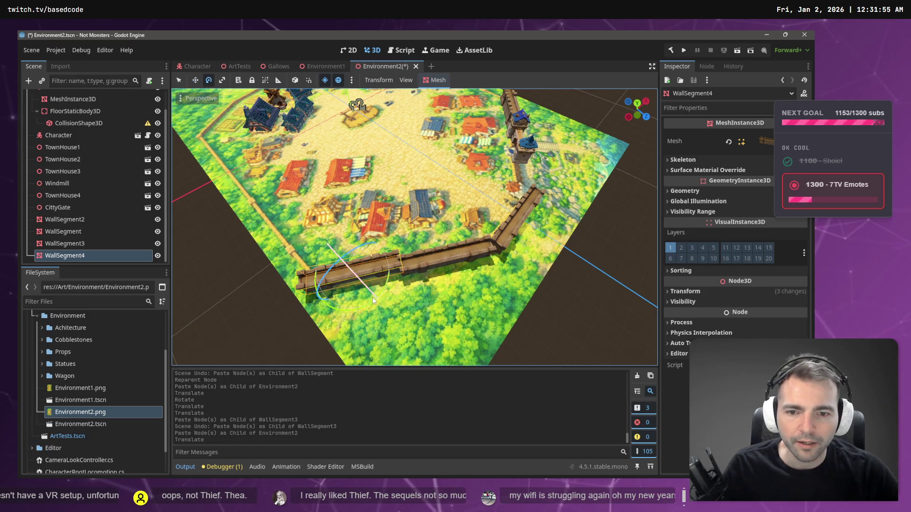
pyautogui.moveTo(364, 303); pyautogui.dragTo(368, 274)
pyautogui.press('w')
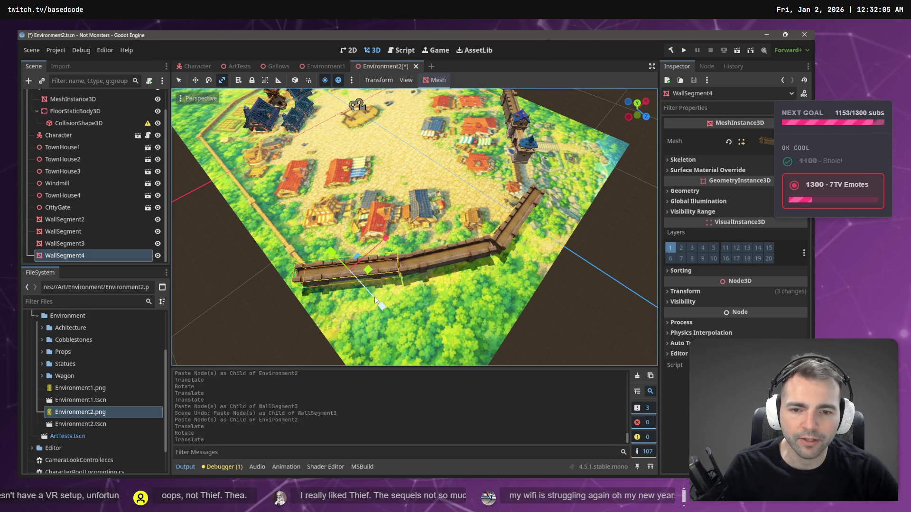
# - Set WallSegment4's Transform Scale x to 0.95 and nudge it against the neighbouring wall
pyautogui.click(685, 291)
pyautogui.scroll(-2, 714, 335)
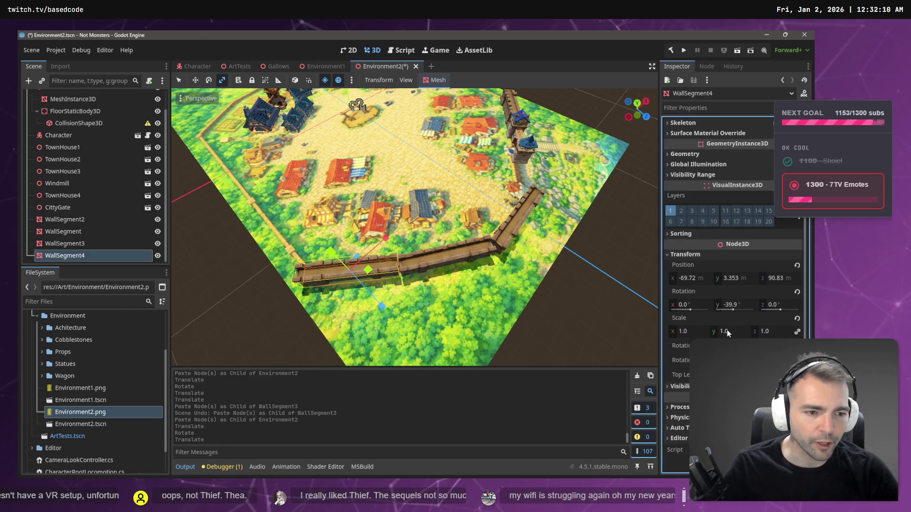
pyautogui.click(683, 333)
pyautogui.write('.9')
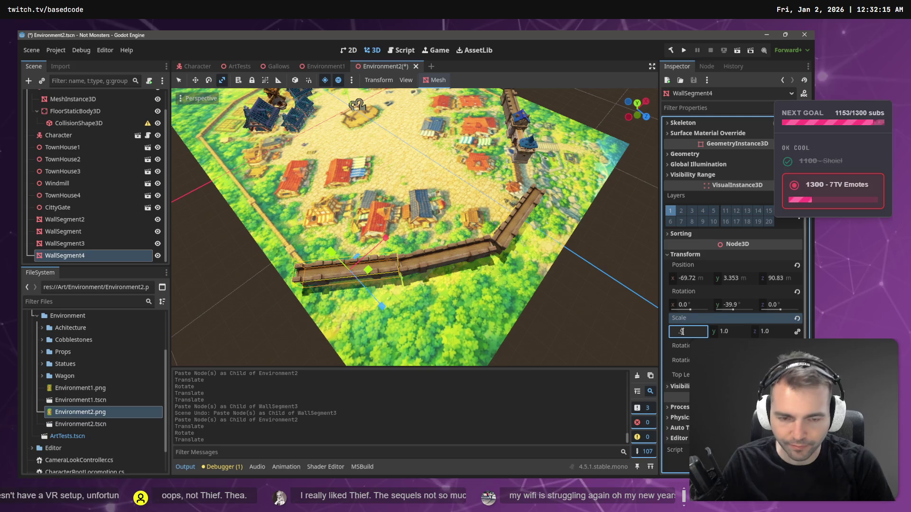
pyautogui.press('Return')
pyautogui.hotkey('ctrl', 'z')
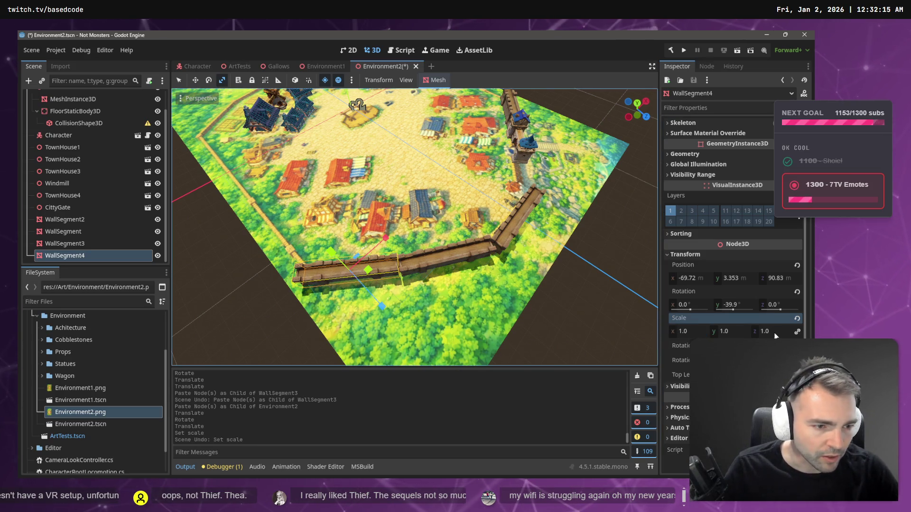
pyautogui.click(697, 333)
pyautogui.write('.95')
pyautogui.press('Return')
pyautogui.press('w')
pyautogui.moveTo(363, 266); pyautogui.dragTo(371, 269)
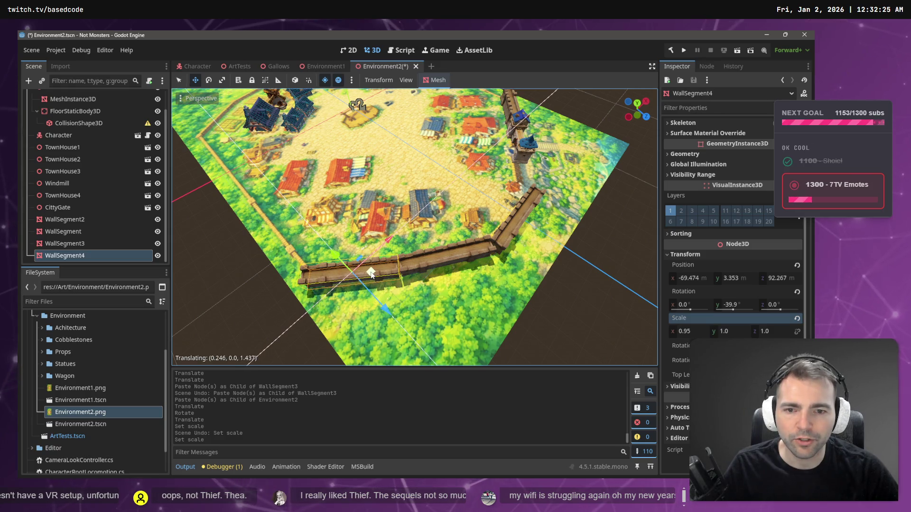
pyautogui.click(555, 290)
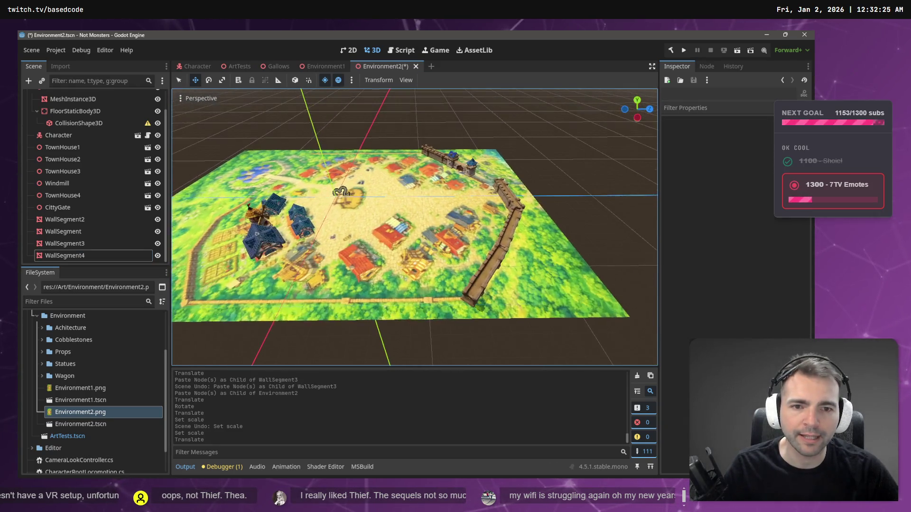
# - Duplicate WallSegment4 as WallSegment5, slide it left along X and rotate it
pyautogui.click(468, 296)
pyautogui.hotkey('ctrl', 'd')
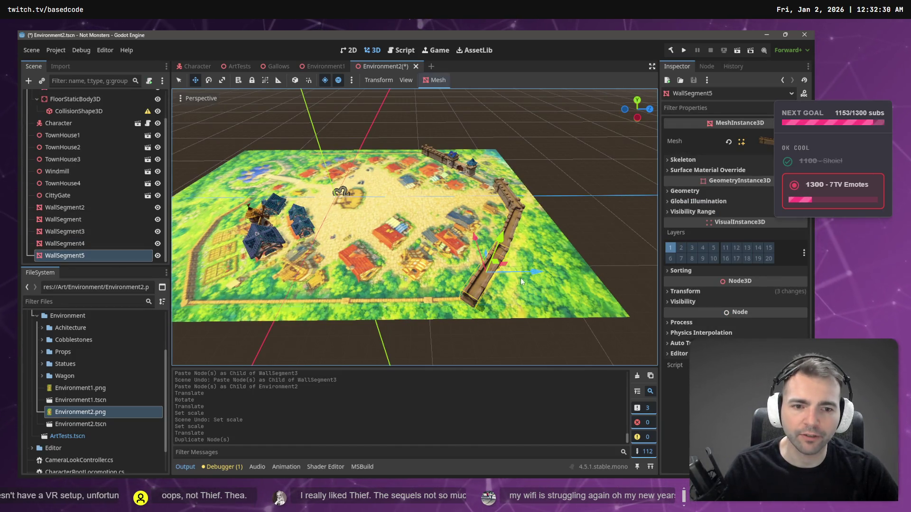
pyautogui.moveTo(540, 273)
pyautogui.mouseDown()
pyautogui.moveTo(455, 280)
pyautogui.moveTo(409, 309)
pyautogui.moveTo(420, 278)
pyautogui.moveTo(446, 263)
pyautogui.moveTo(486, 277)
pyautogui.moveTo(499, 256)
pyautogui.mouseUp()
pyautogui.press('e')
pyautogui.press('w')
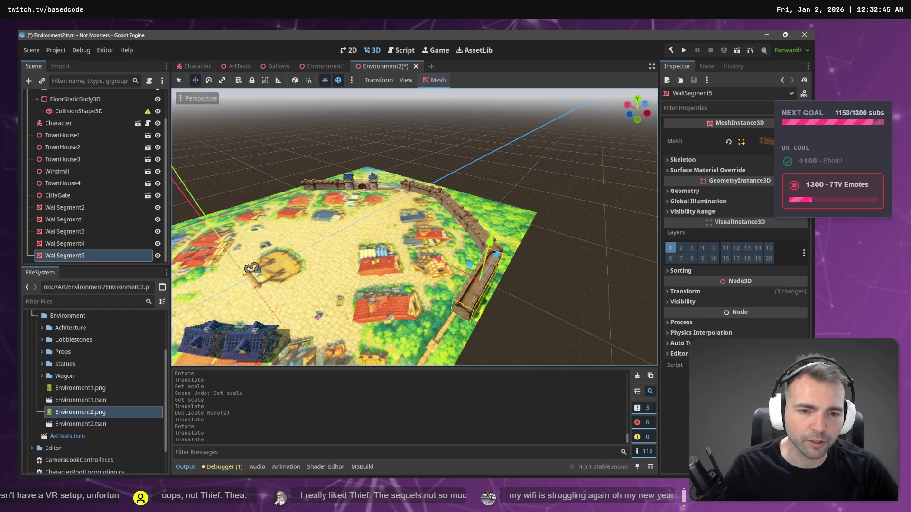
pyautogui.scroll(3, 512, 256)
# - Paste WallSegment6 directly under Environment2, slide it toward the map edge and rotate it slightly
pyautogui.hotkey('ctrl', 'v')
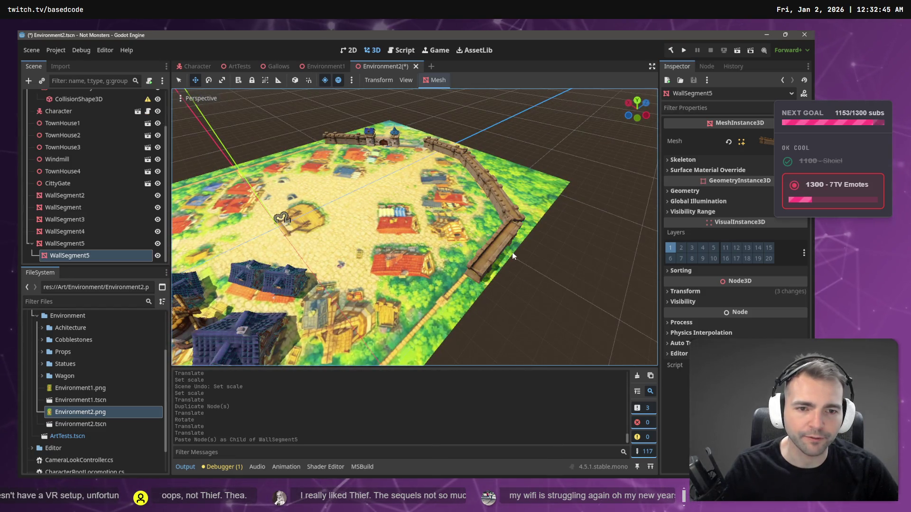
pyautogui.hotkey('ctrl', 'z')
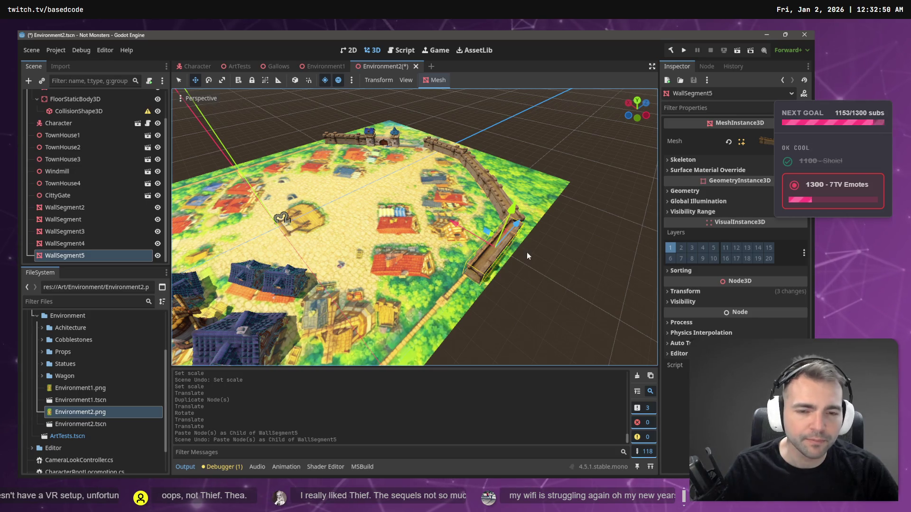
pyautogui.hotkey('ctrl', 'shift', 'v')
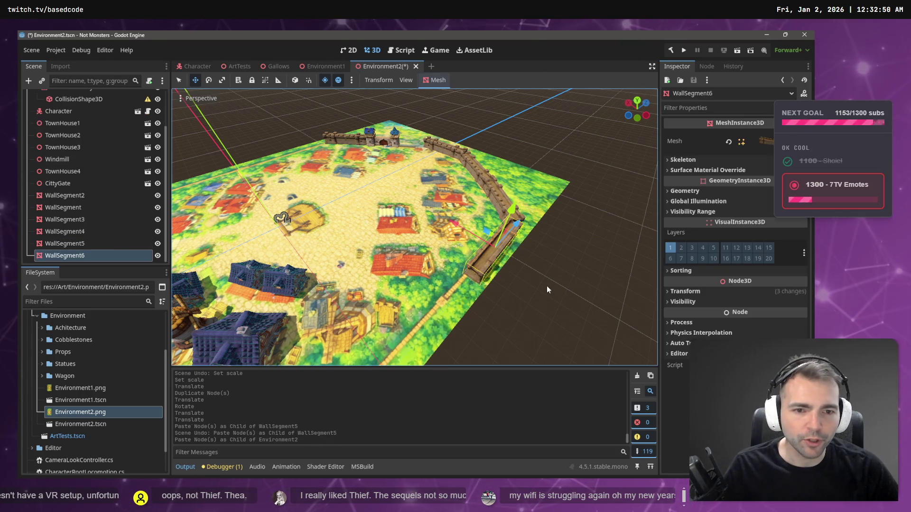
pyautogui.moveTo(522, 233); pyautogui.dragTo(484, 284)
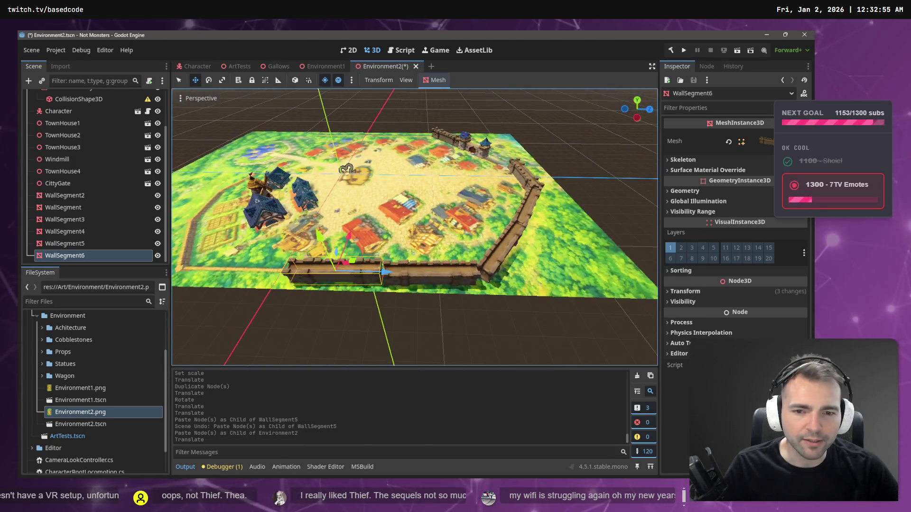
pyautogui.scroll(3, 439, 286)
pyautogui.press('e')
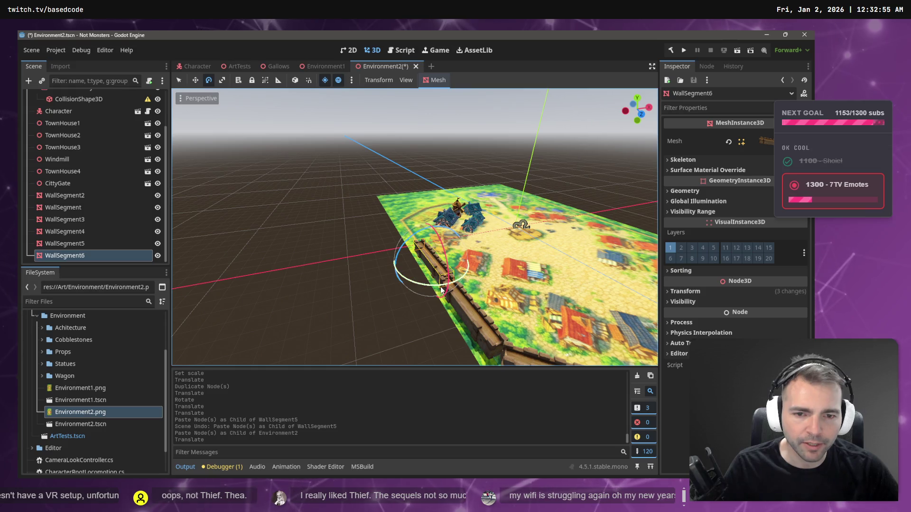
pyautogui.moveTo(439, 286); pyautogui.dragTo(415, 265)
# - Confirm the previous rotation, then paste WallSegment7 and slide it to the wall's left end
pyautogui.click(346, 249)
pyautogui.press('w')
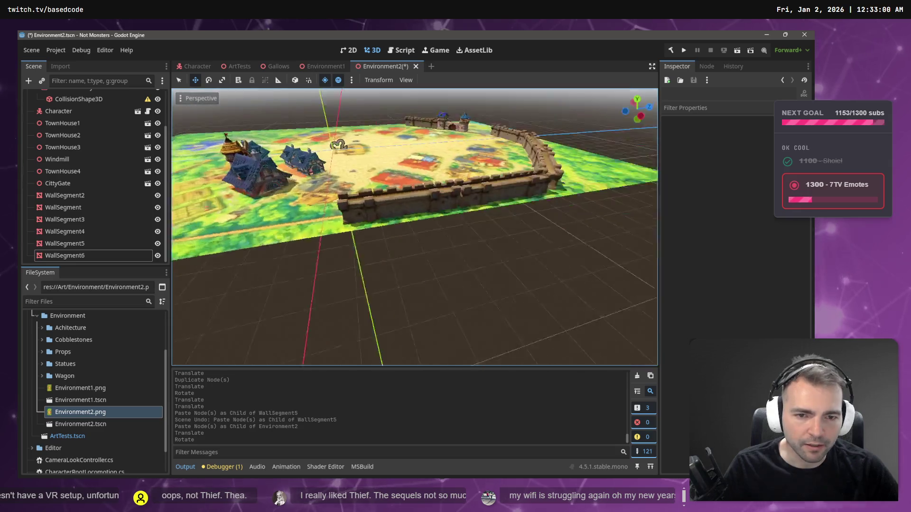
pyautogui.scroll(2, 356, 259)
pyautogui.scroll(-2, 356, 258)
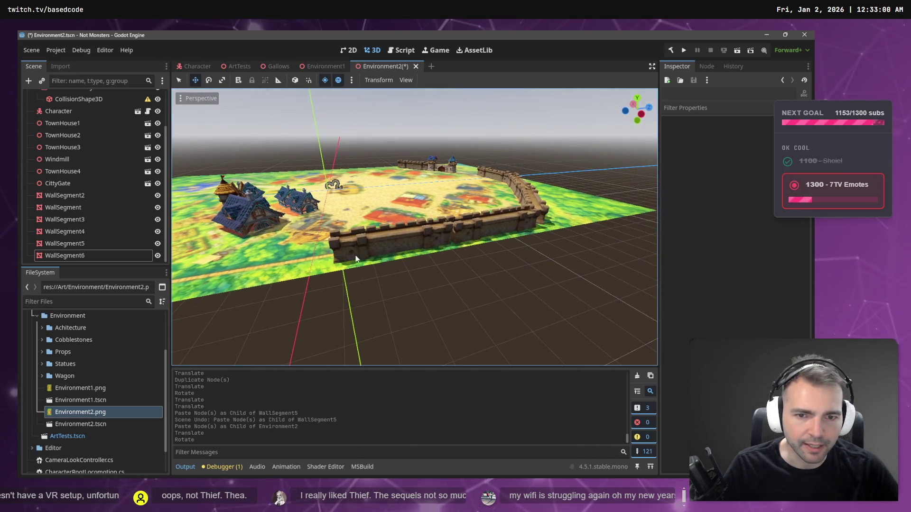
pyautogui.hotkey('ctrl', 'v')
pyautogui.moveTo(440, 233); pyautogui.dragTo(332, 252)
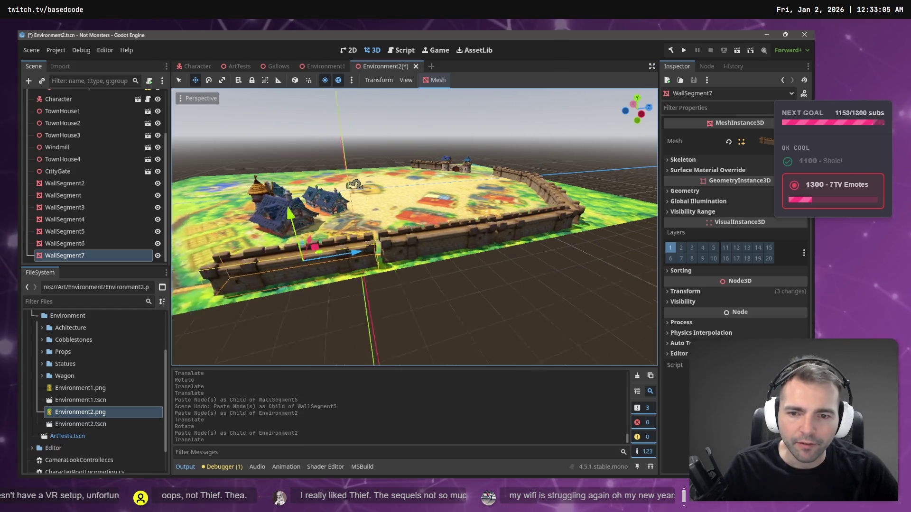
pyautogui.scroll(3, 344, 185)
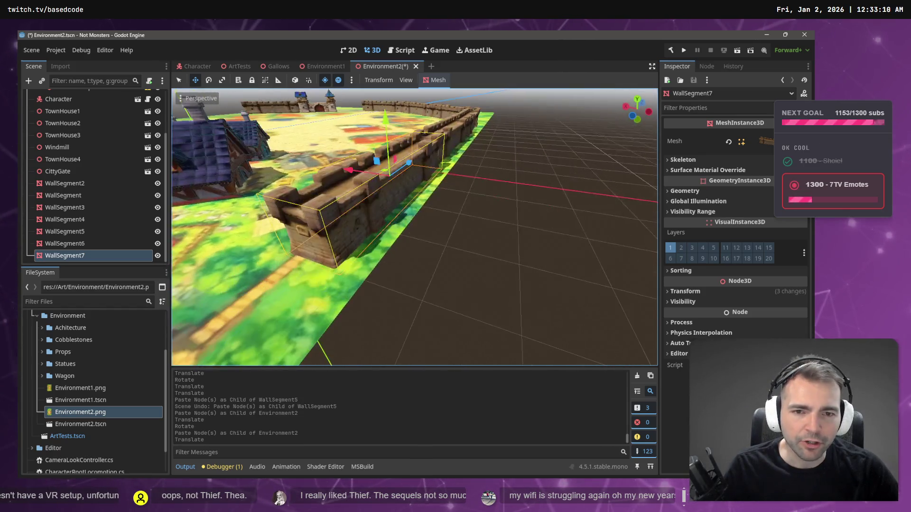
pyautogui.scroll(-5, 357, 242)
pyautogui.moveTo(357, 243); pyautogui.dragTo(356, 240)
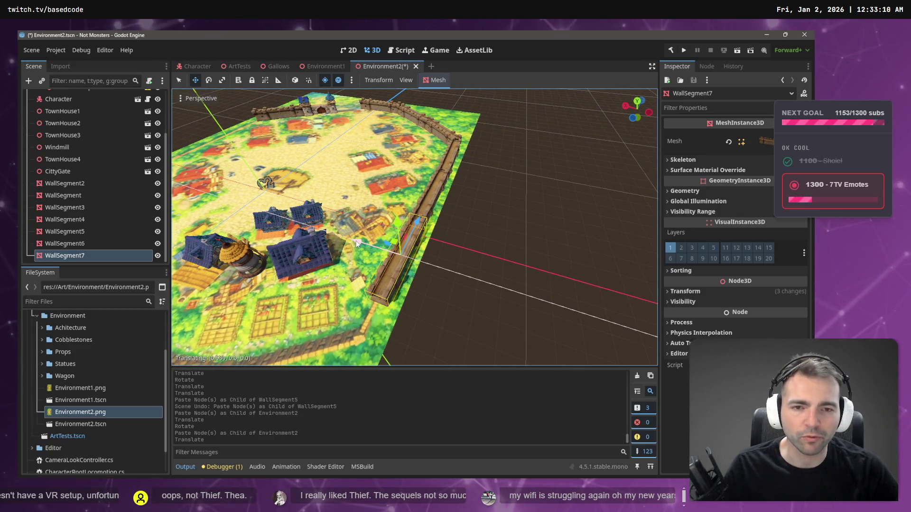
pyautogui.click(355, 241)
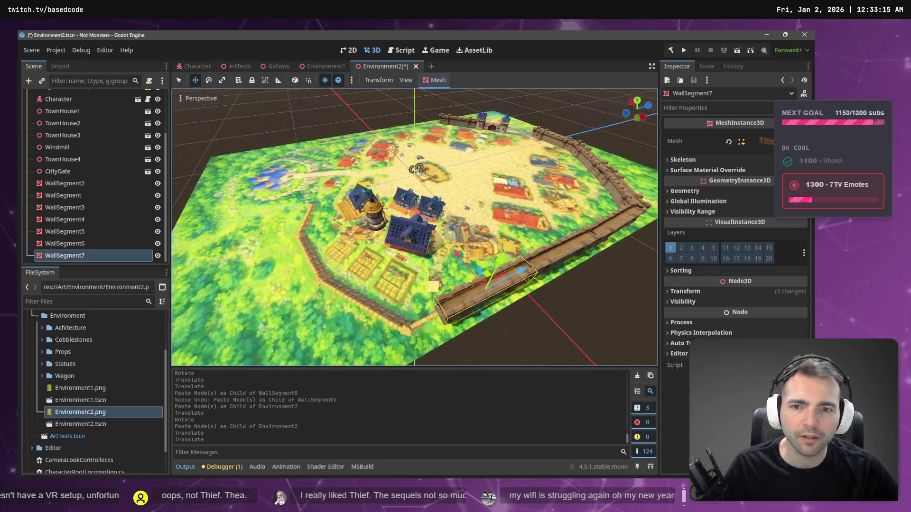
pyautogui.moveTo(441, 263); pyautogui.dragTo(422, 264)
# - Paste WallSegment8, move it along Z and turn it about 90° across the grass
pyautogui.hotkey('ctrl', 'v')
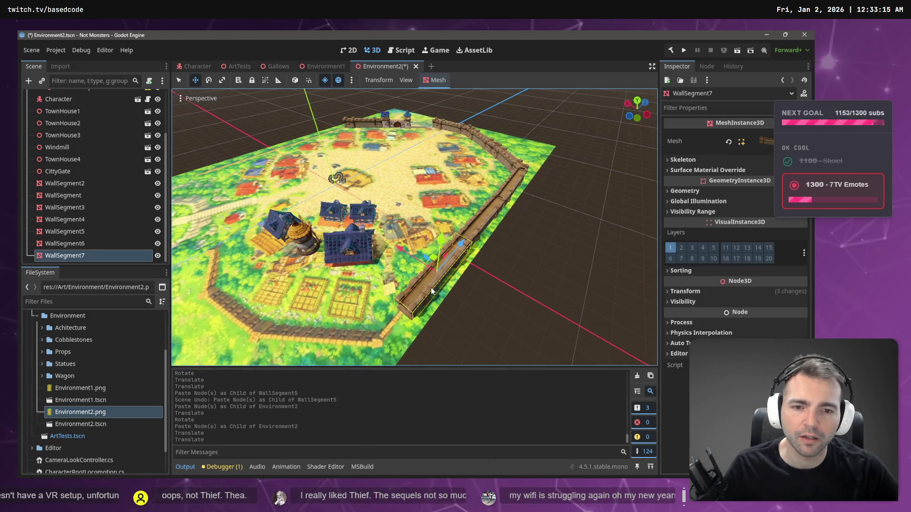
pyautogui.press('g')
pyautogui.press('z')
pyautogui.click(403, 315)
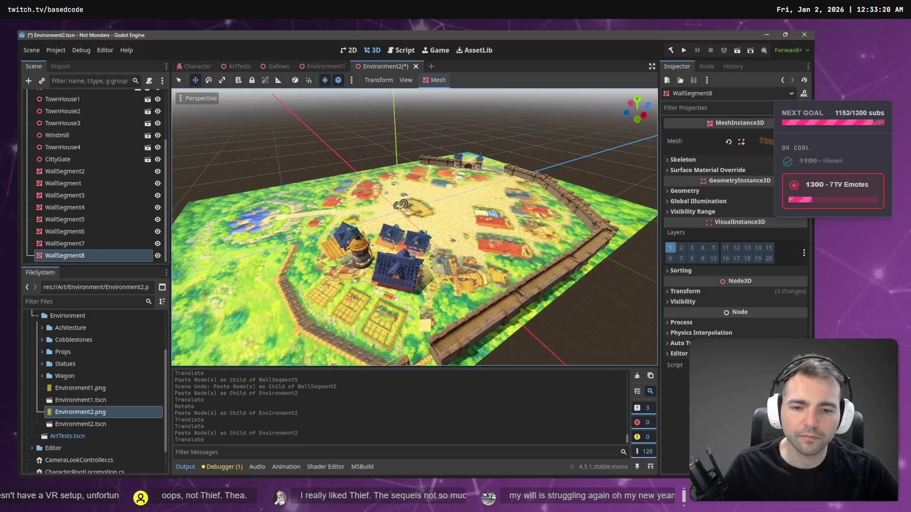
pyautogui.scroll(3, 403, 314)
pyautogui.press('e')
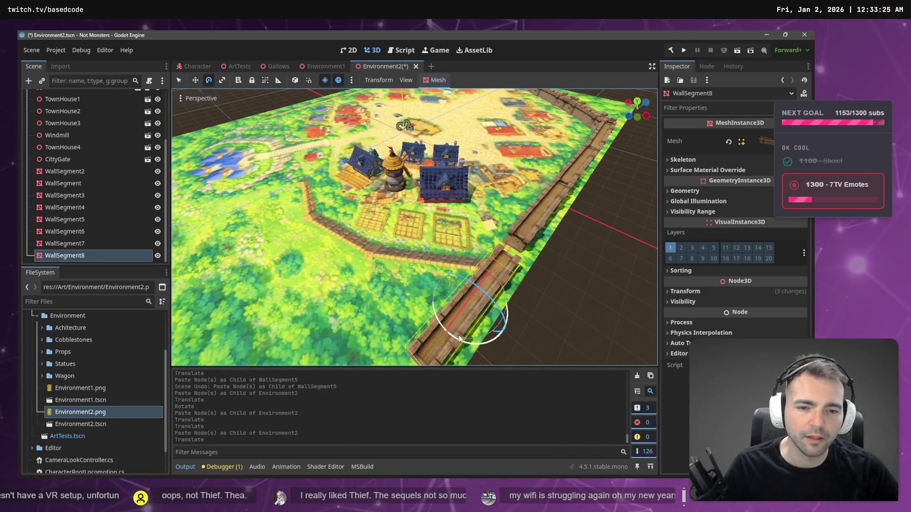
pyautogui.moveTo(459, 338); pyautogui.dragTo(472, 332)
pyautogui.press('w')
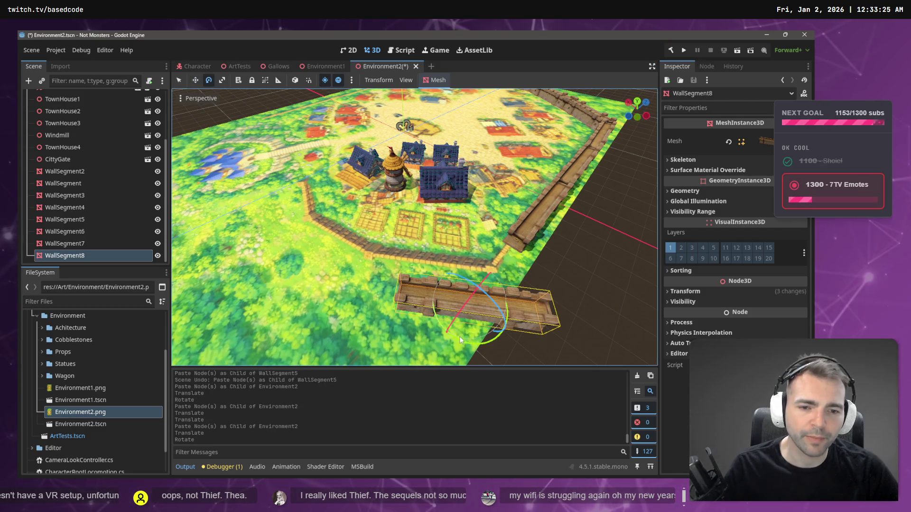
# - Rotate WallSegment8 slightly further and slide it up and left to close the wall
pyautogui.press('r')
pyautogui.moveTo(463, 340); pyautogui.dragTo(468, 338)
pyautogui.press('w')
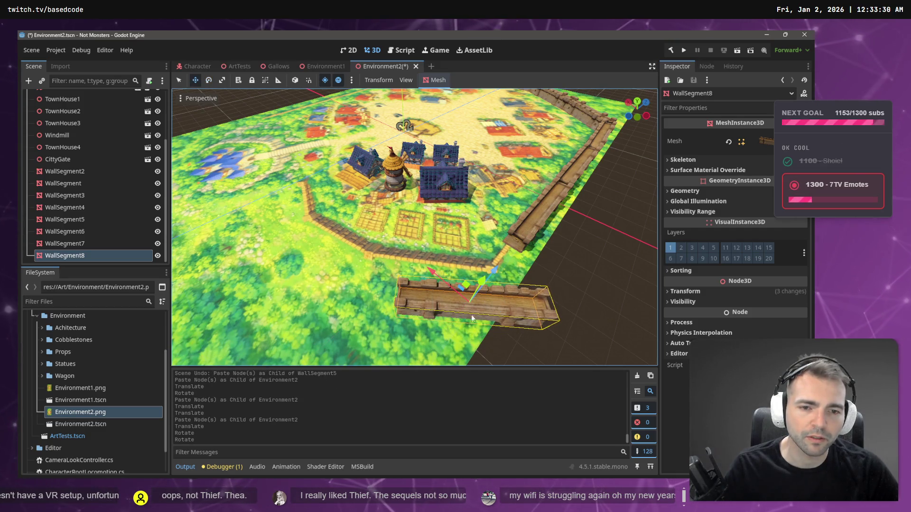
pyautogui.moveTo(467, 285)
pyautogui.mouseDown()
pyautogui.moveTo(414, 247)
pyautogui.moveTo(429, 239)
pyautogui.mouseUp()
pyautogui.click(572, 283)
pyautogui.scroll(-5, 572, 284)
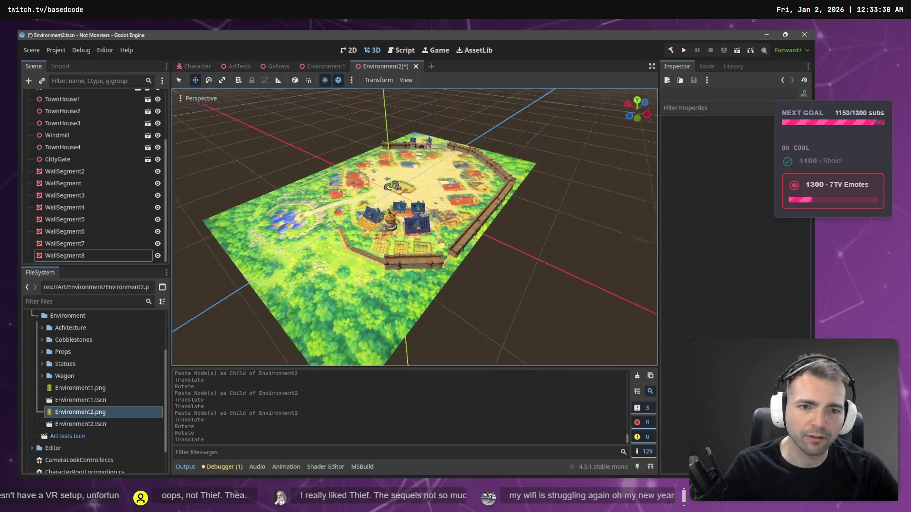
pyautogui.scroll(4, 576, 284)
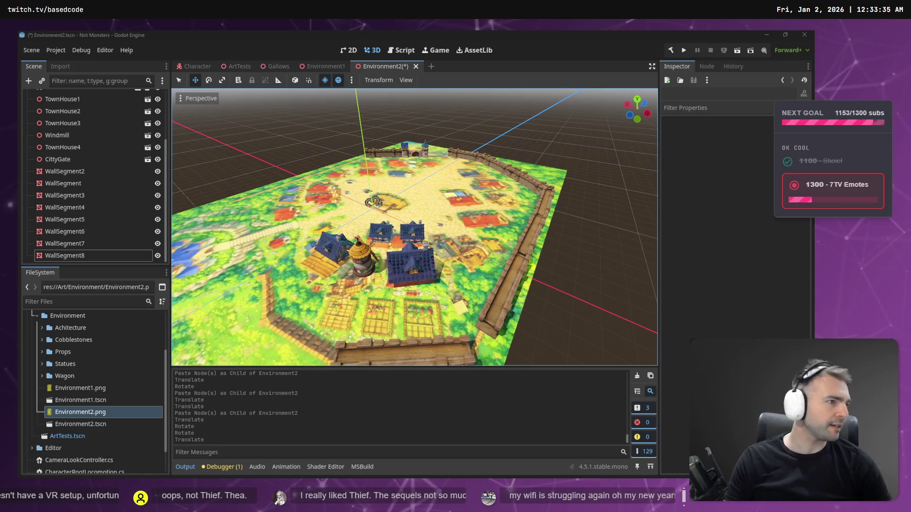
pyautogui.hotkey('alt', 'Tab')
pyautogui.hotkey('ctrl', 't')
# - On ChatGPT, dictate and send a question about Among Us game phases and their typical durations
pyautogui.write('chat')
pyautogui.press('Return')
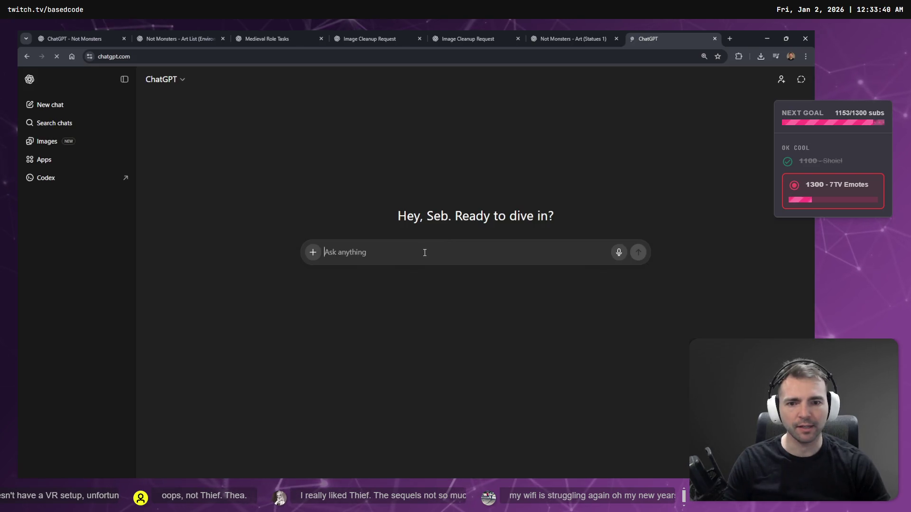
pyautogui.press('super+h')
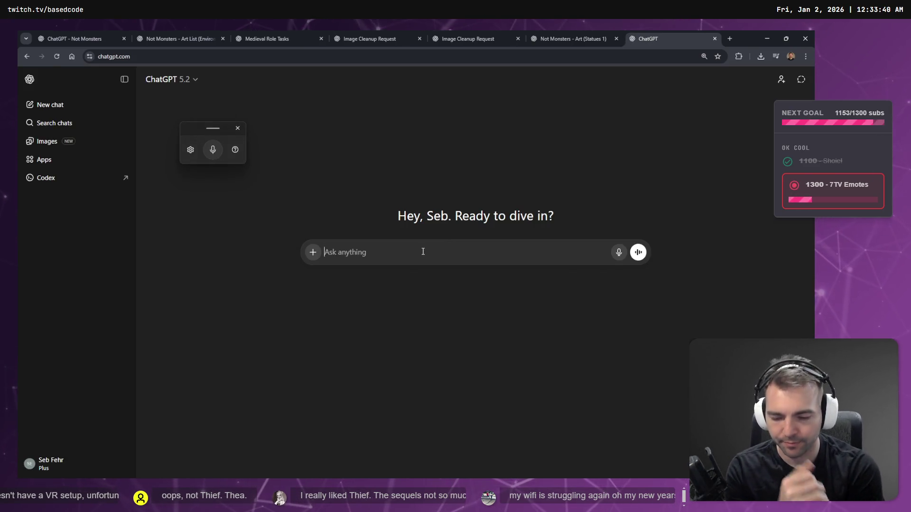
pyautogui.press('super+h')
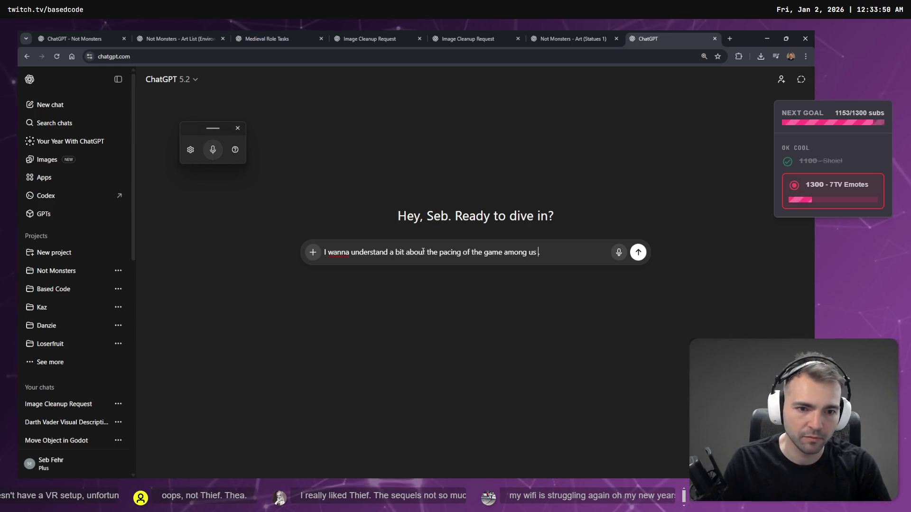
pyautogui.press('BackSpace')
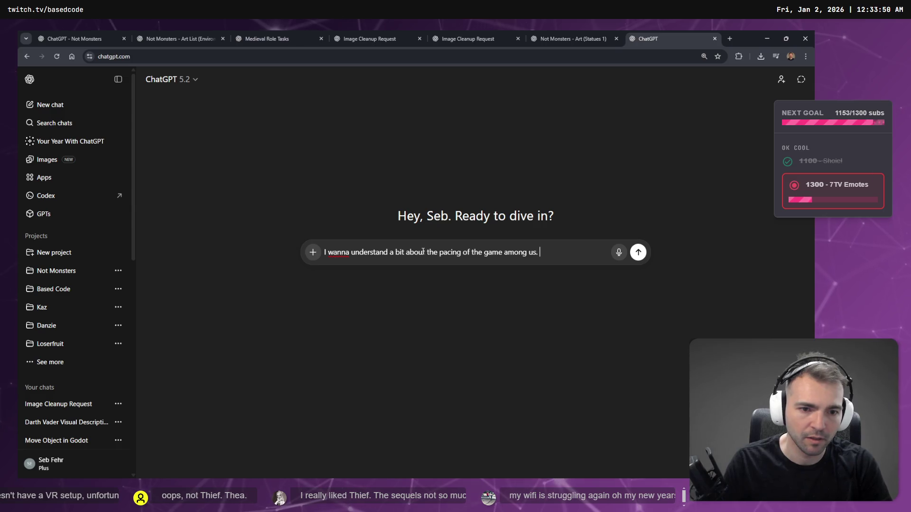
pyautogui.press('super+h')
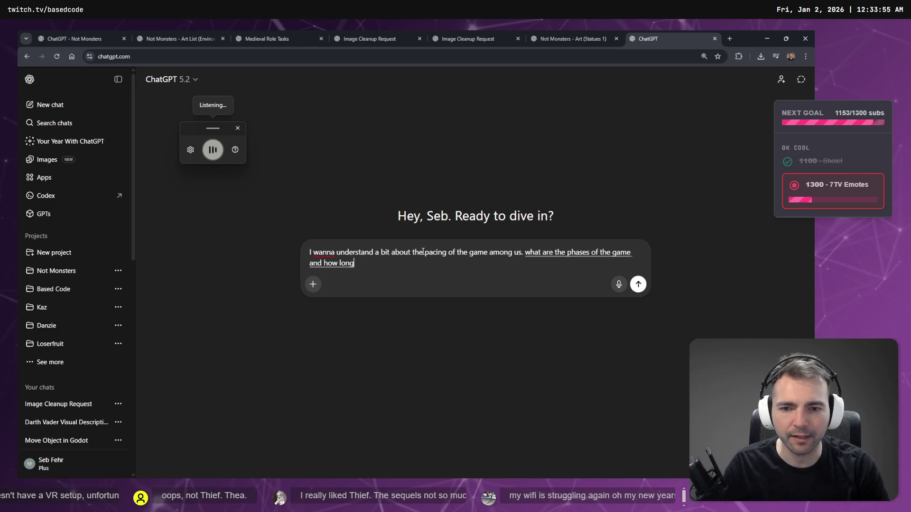
pyautogui.press('super+h')
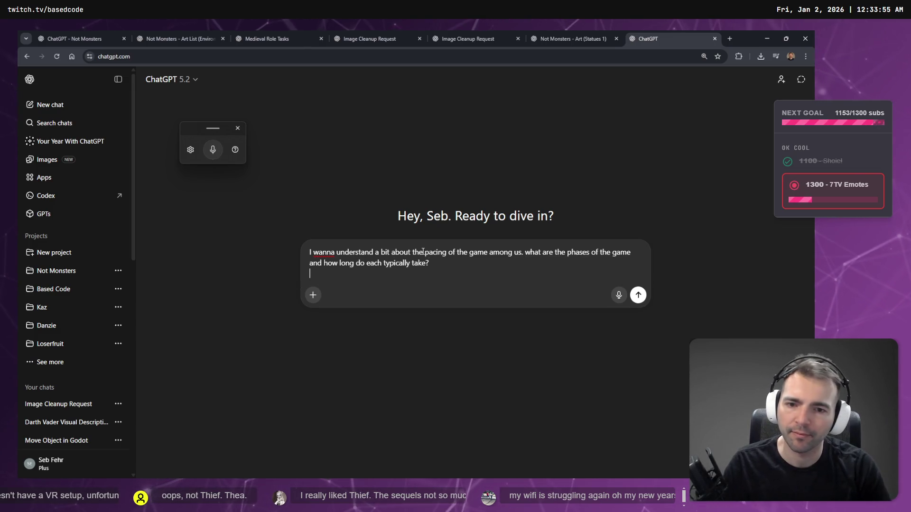
pyautogui.press('Return')
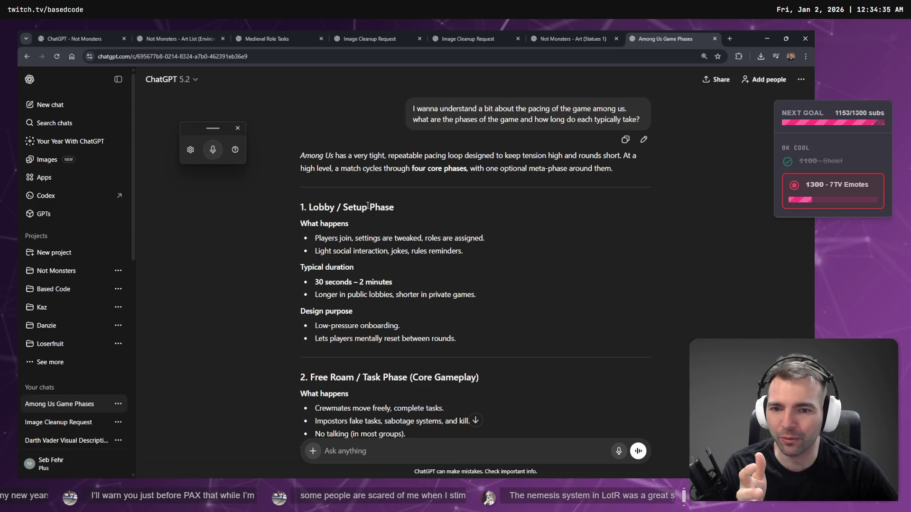
pyautogui.moveTo(404, 208); pyautogui.dragTo(314, 206)
pyautogui.click(309, 207)
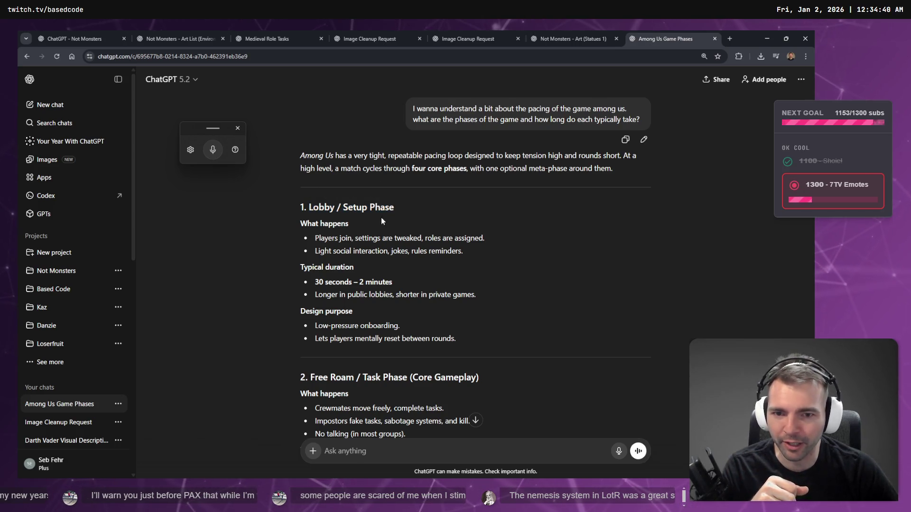
pyautogui.scroll(-15, 479, 260)
pyautogui.scroll(-10, 478, 260)
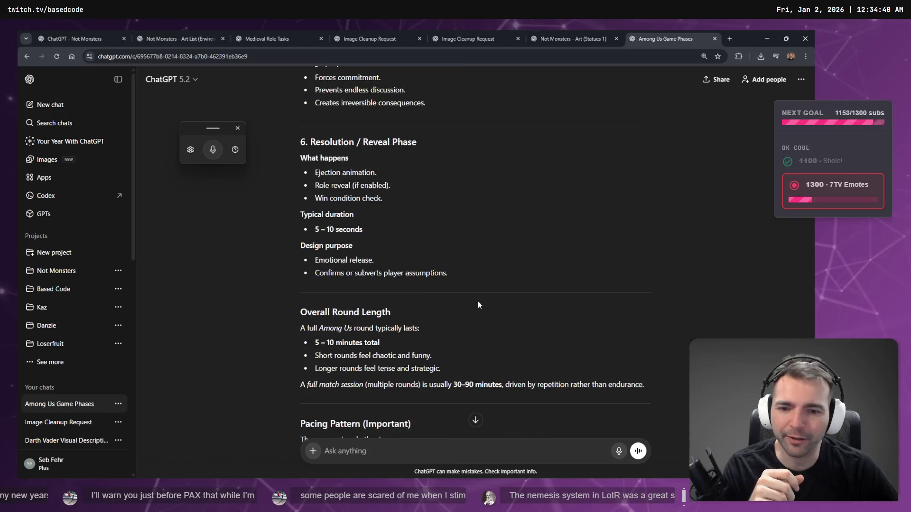
pyautogui.scroll(12, 482, 299)
pyautogui.scroll(15, 546, 322)
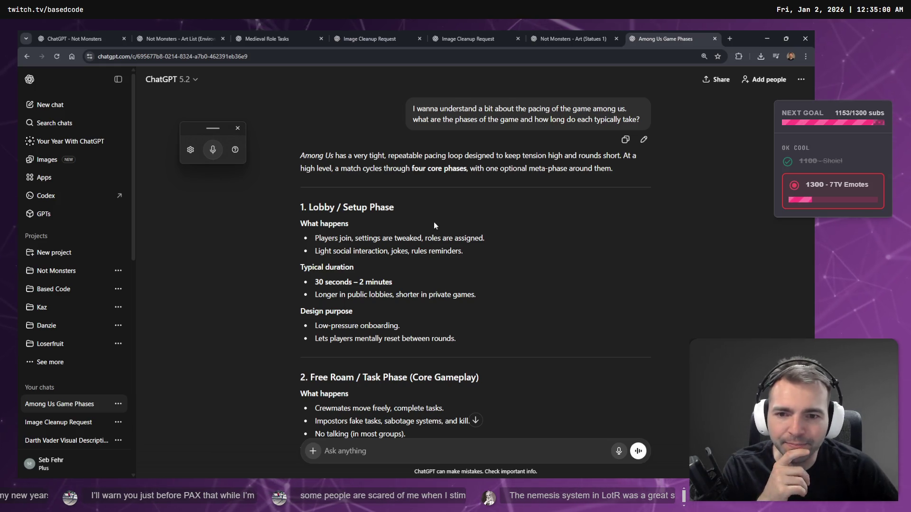
pyautogui.scroll(-1, 434, 224)
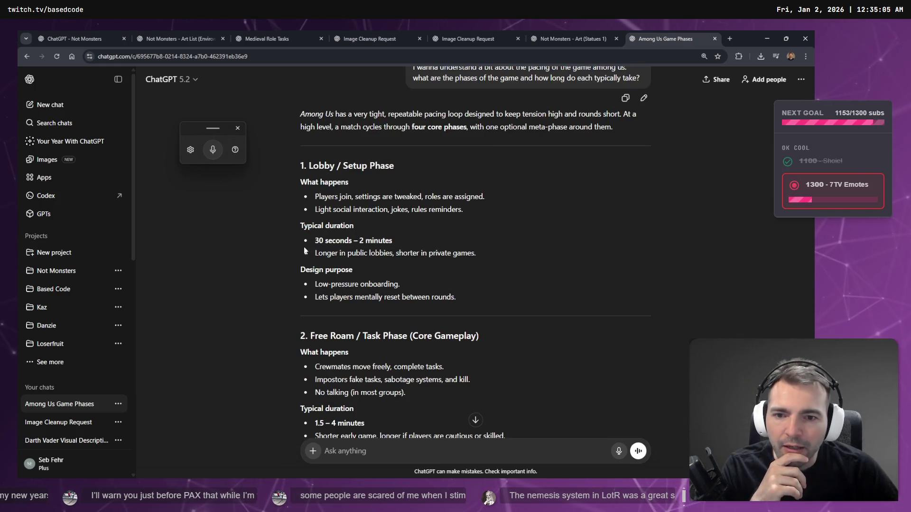
pyautogui.scroll(-4, 337, 249)
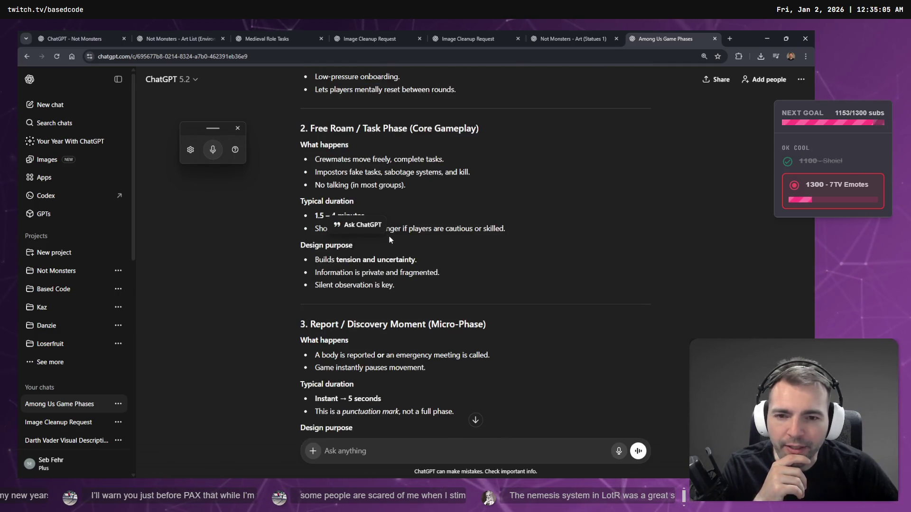
pyautogui.click(393, 259)
pyautogui.scroll(-1, 402, 287)
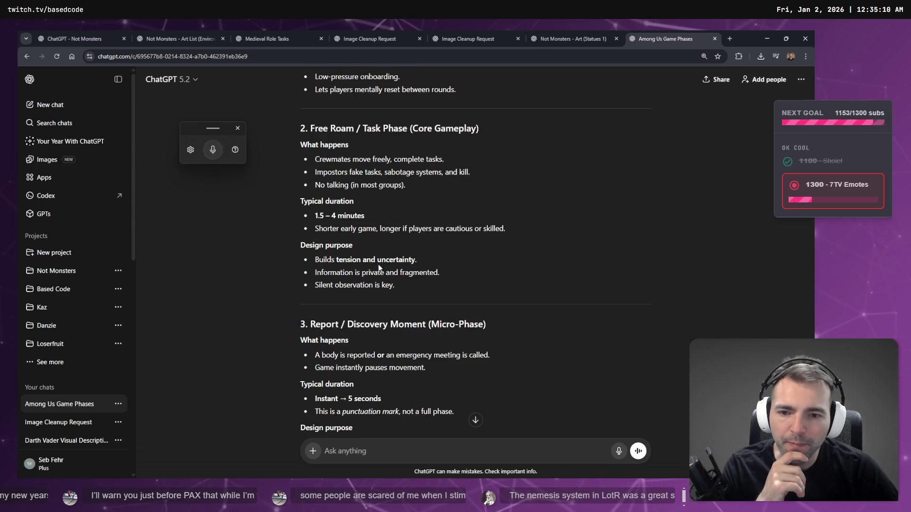
pyautogui.moveTo(300, 245); pyautogui.dragTo(361, 247)
pyautogui.click(371, 255)
pyautogui.scroll(-2, 371, 254)
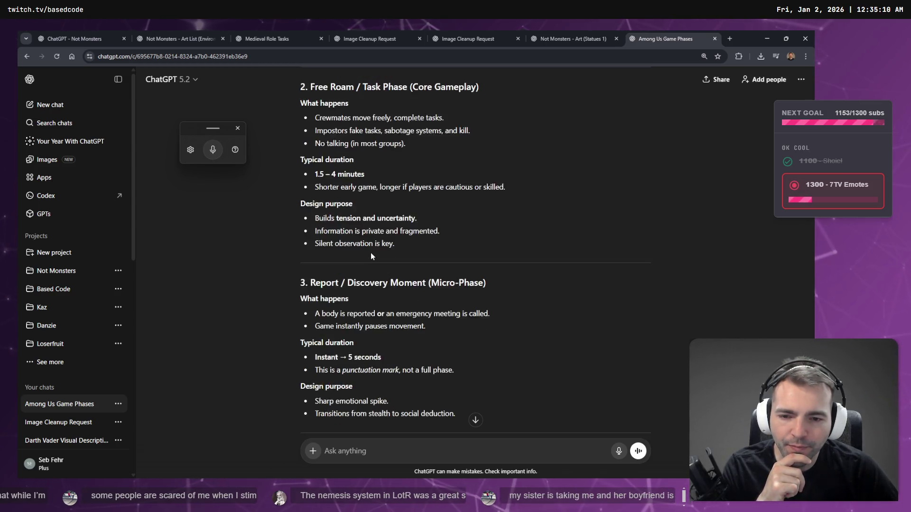
pyautogui.moveTo(314, 314); pyautogui.dragTo(382, 316)
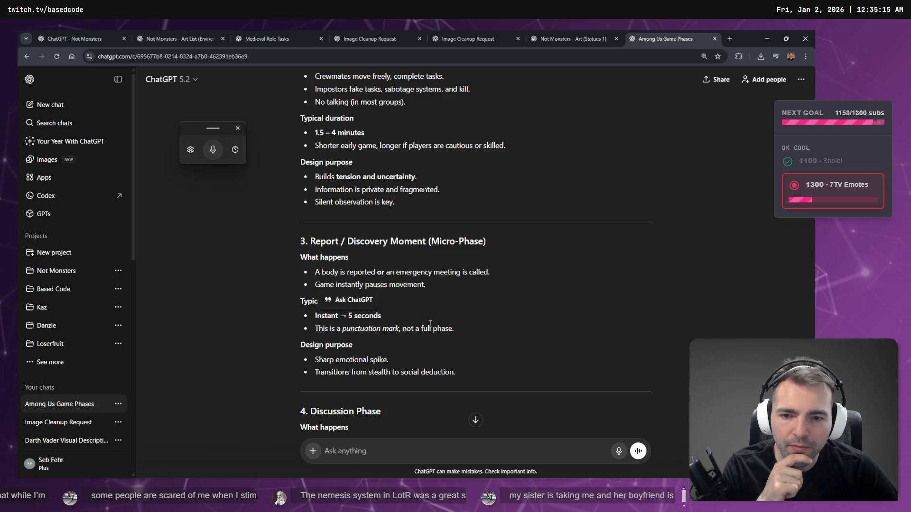
pyautogui.click(432, 319)
pyautogui.scroll(-5, 344, 290)
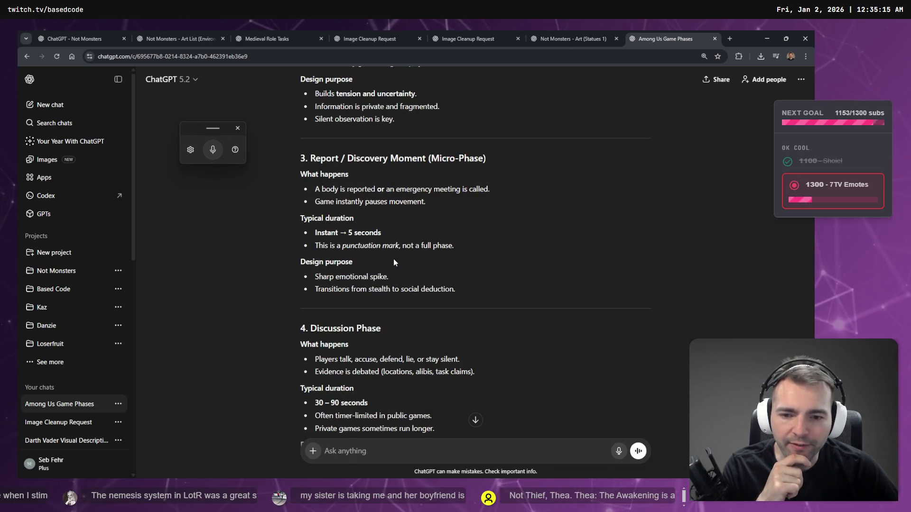
pyautogui.moveTo(313, 278)
pyautogui.mouseDown()
pyautogui.moveTo(367, 278)
pyautogui.moveTo(313, 279)
pyautogui.mouseUp()
pyautogui.click(360, 204)
pyautogui.scroll(-2, 309, 283)
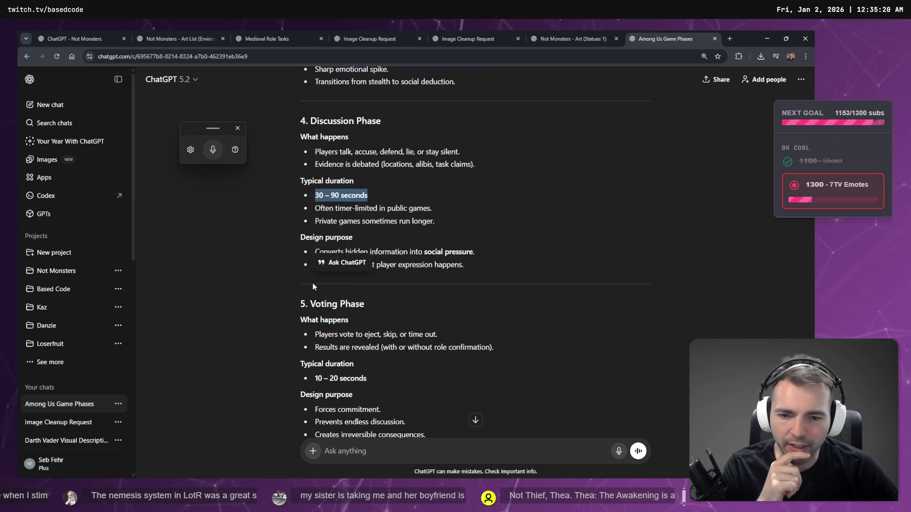
pyautogui.moveTo(314, 378); pyautogui.dragTo(377, 376)
pyautogui.click(392, 375)
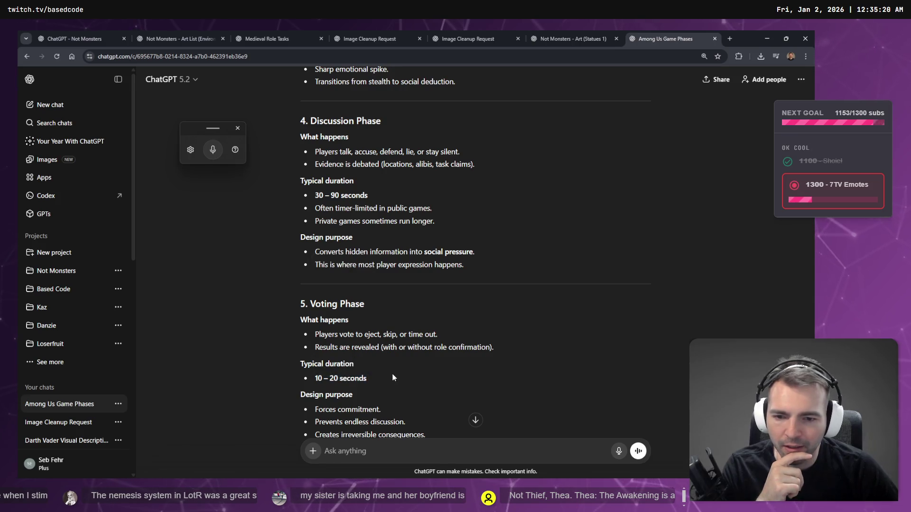
pyautogui.scroll(-2, 392, 375)
pyautogui.moveTo(314, 295); pyautogui.dragTo(438, 303)
pyautogui.click(439, 304)
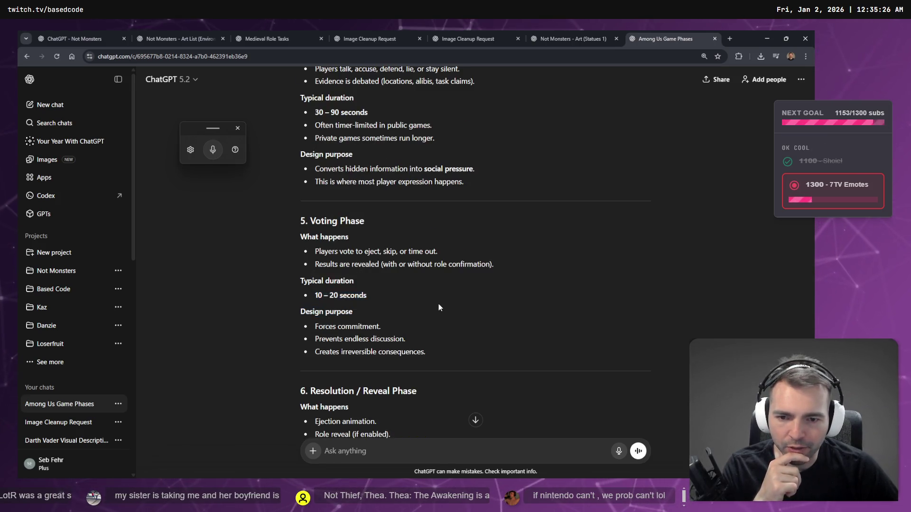
pyautogui.scroll(-5, 427, 299)
pyautogui.moveTo(314, 270); pyautogui.dragTo(364, 271)
pyautogui.scroll(-1, 369, 292)
pyautogui.scroll(-2, 368, 293)
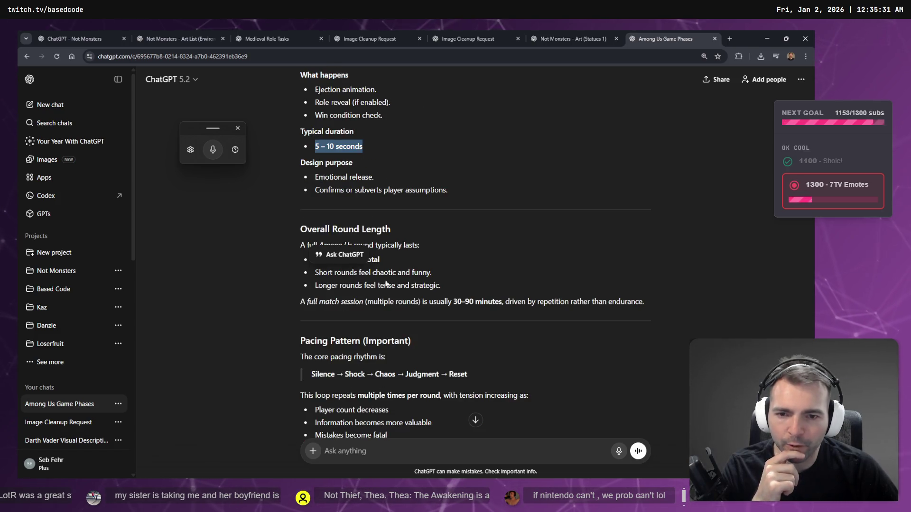
pyautogui.scroll(1, 387, 306)
pyautogui.click(440, 306)
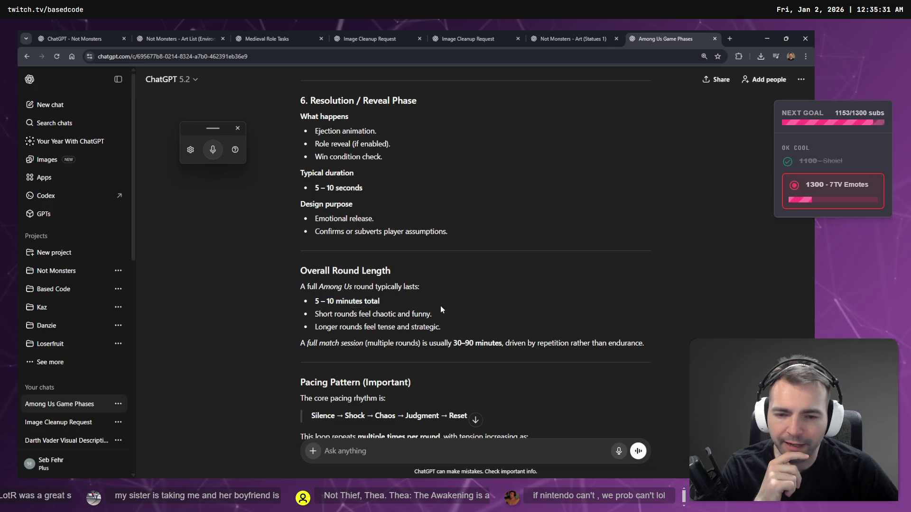
pyautogui.scroll(-2, 440, 306)
pyautogui.scroll(-5, 442, 309)
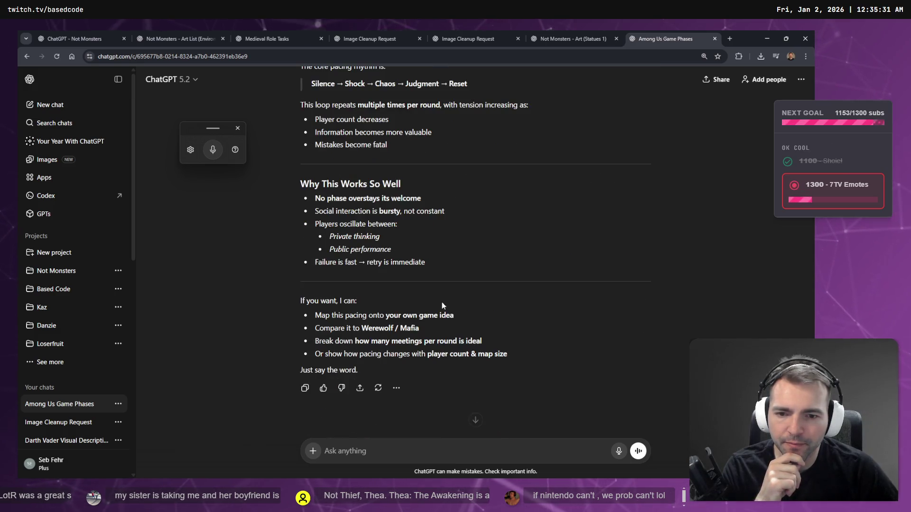
pyautogui.scroll(20, 441, 305)
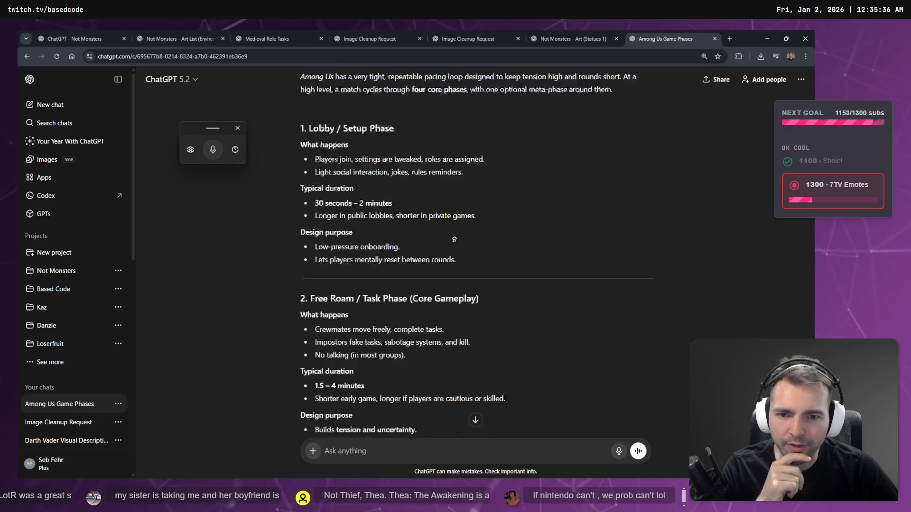
pyautogui.scroll(-3, 471, 314)
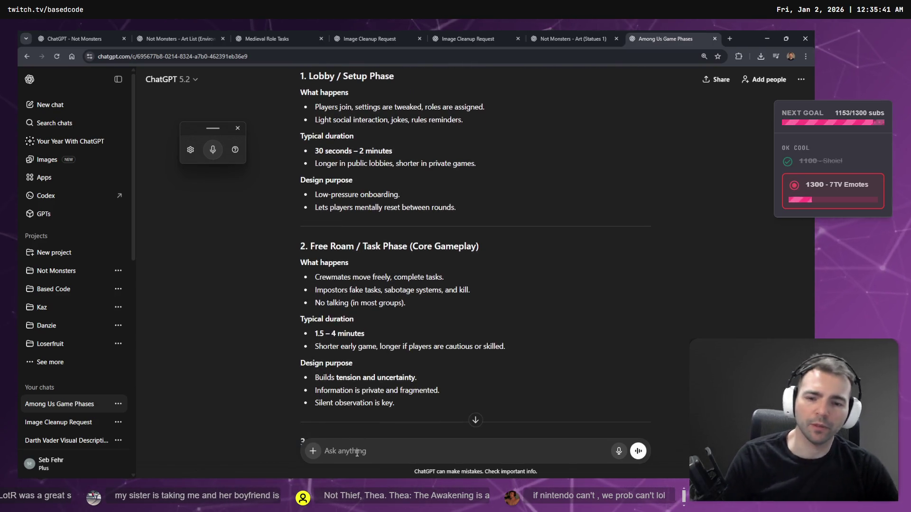
pyautogui.press('super+h')
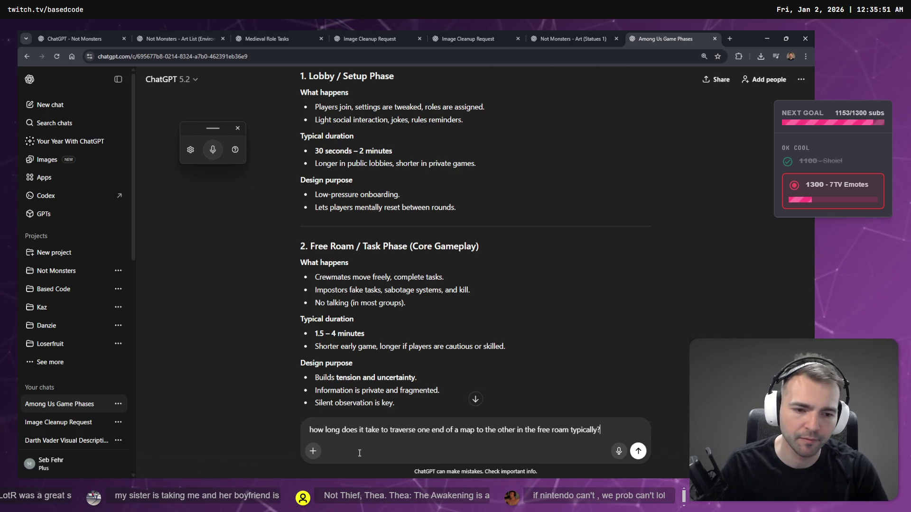
# - Send the map-crossing time question, then save the Environment2 scene in Godot and run it
pyautogui.press('Return')
pyautogui.hotkey('alt', 'Tab')
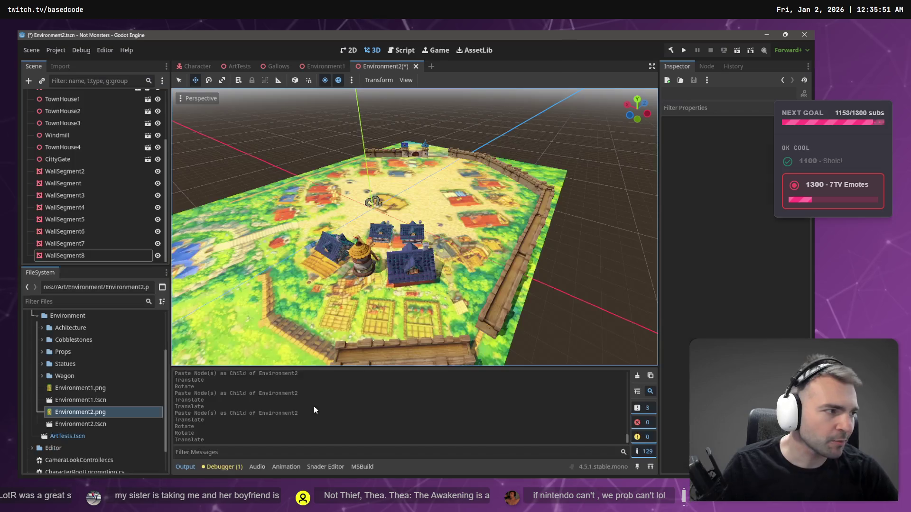
pyautogui.press('w')
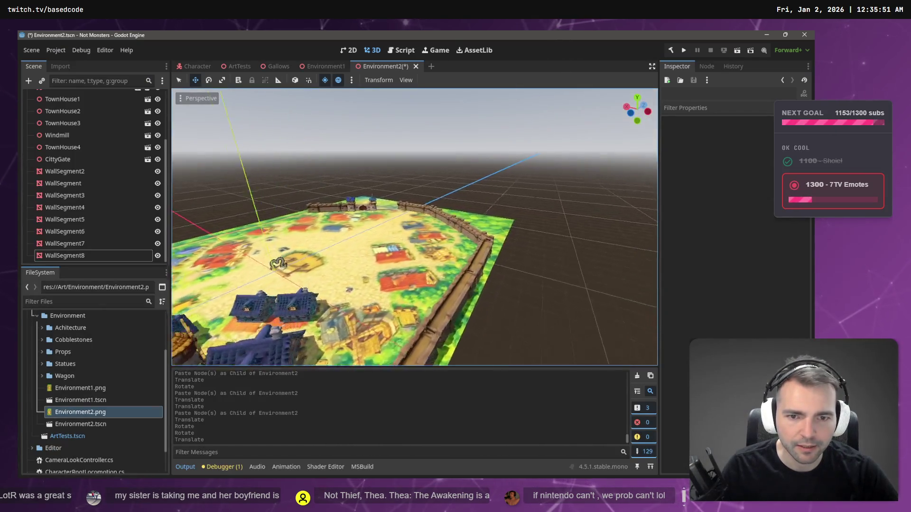
pyautogui.press('s')
pyautogui.hotkey('ctrl', 's')
pyautogui.press('F6')
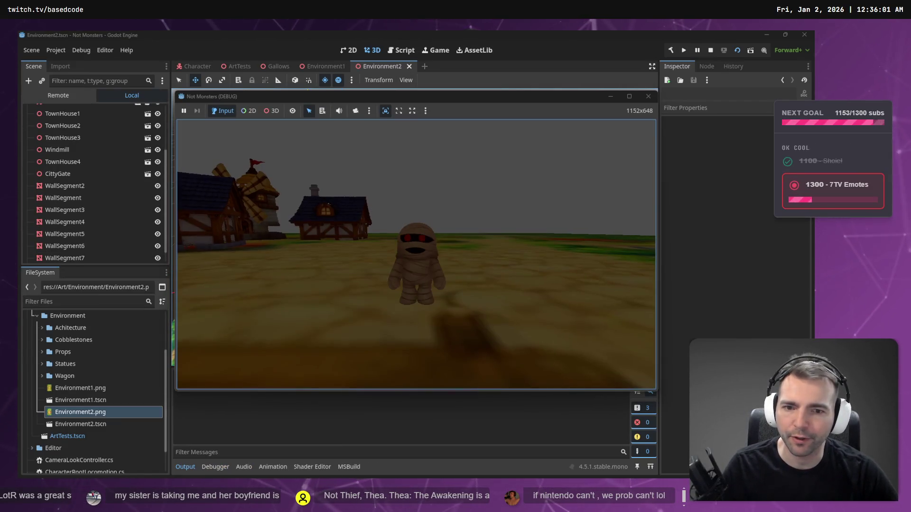
# - Walk the mummy through the town along the road between the houses toward the castle gate
pyautogui.press('w')
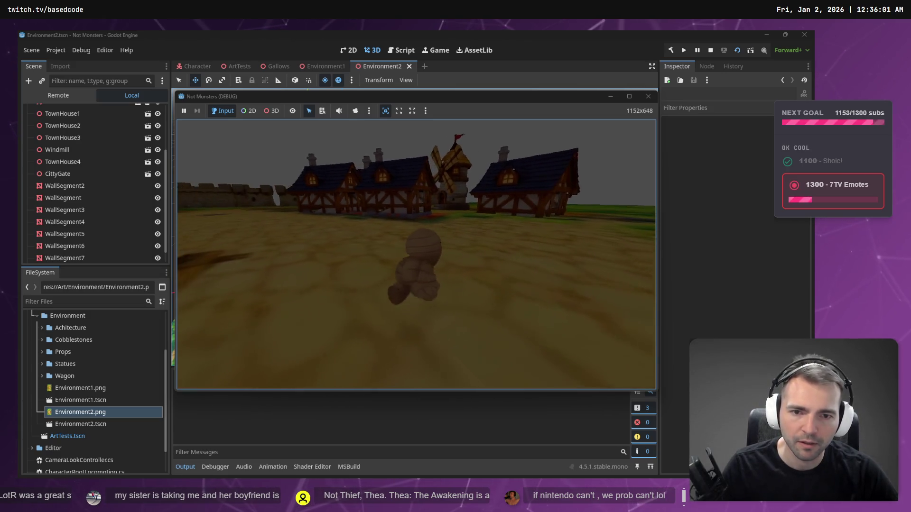
pyautogui.press('w')
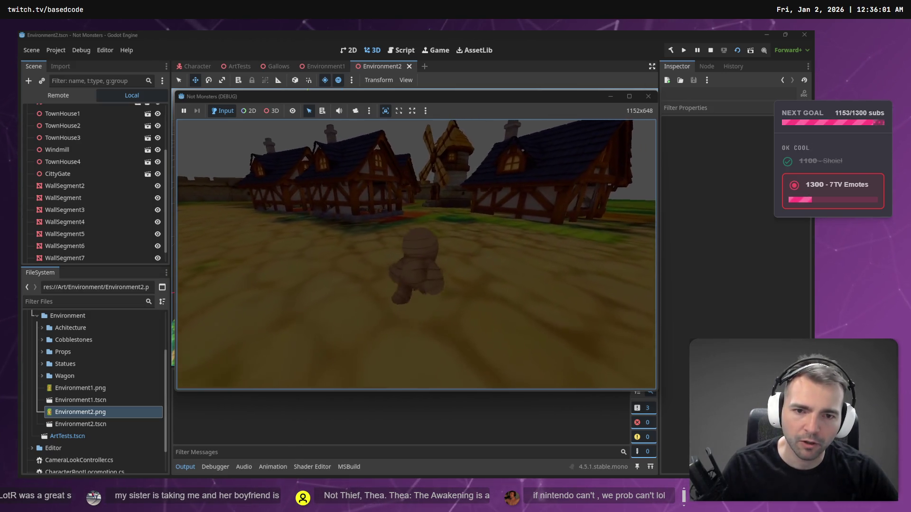
pyautogui.press('w')
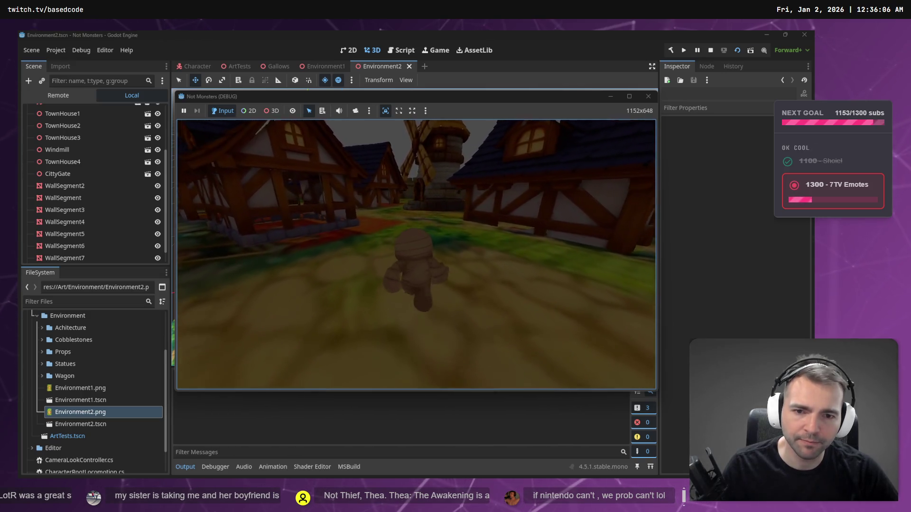
pyautogui.press('w')
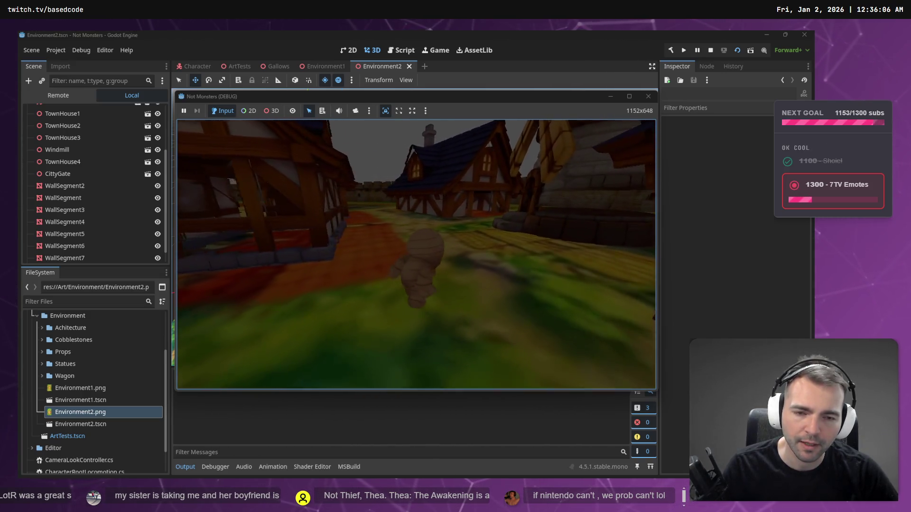
pyautogui.press('w')
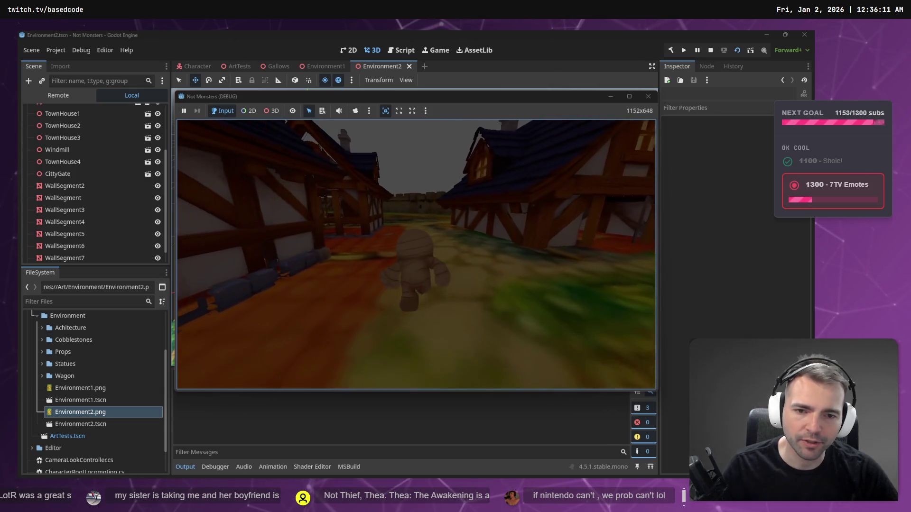
pyautogui.press('w')
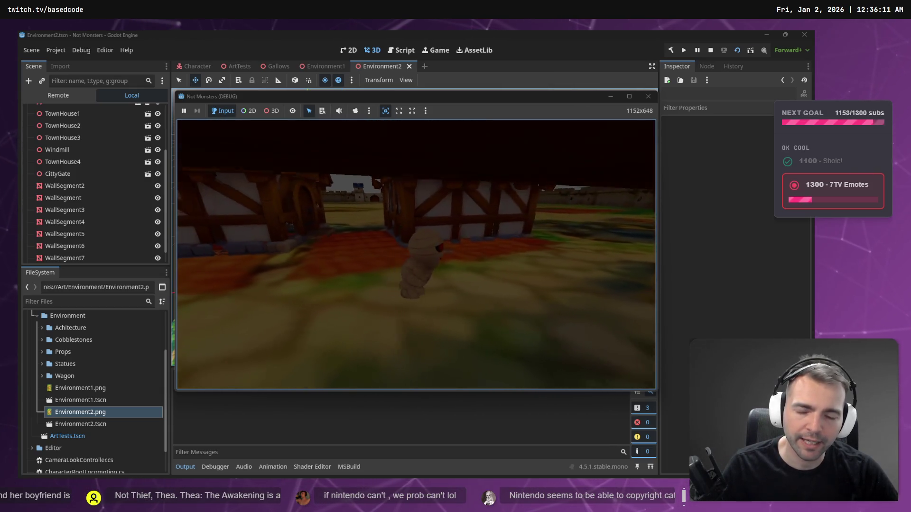
pyautogui.press('w')
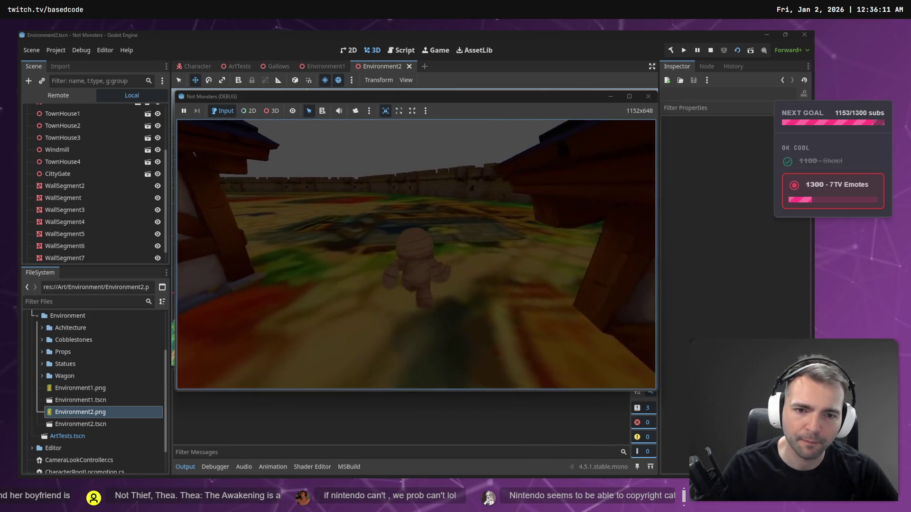
pyautogui.press('w')
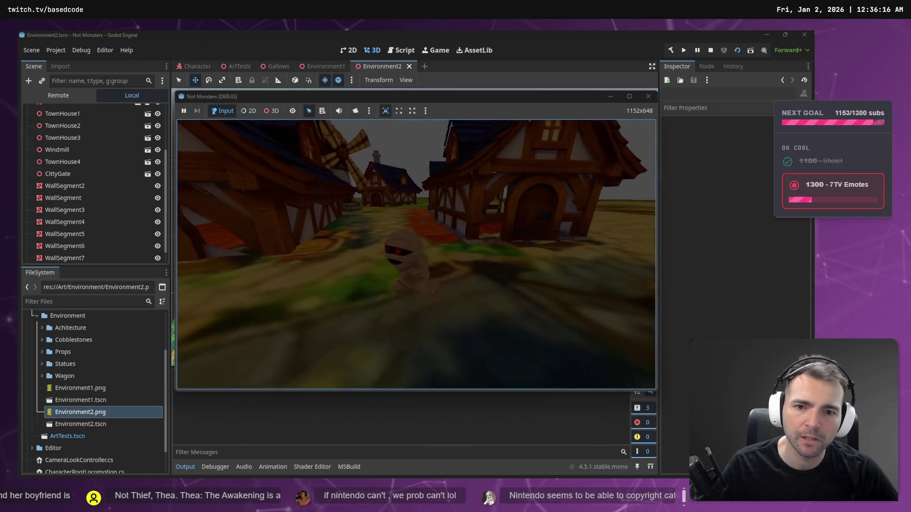
pyautogui.press('w')
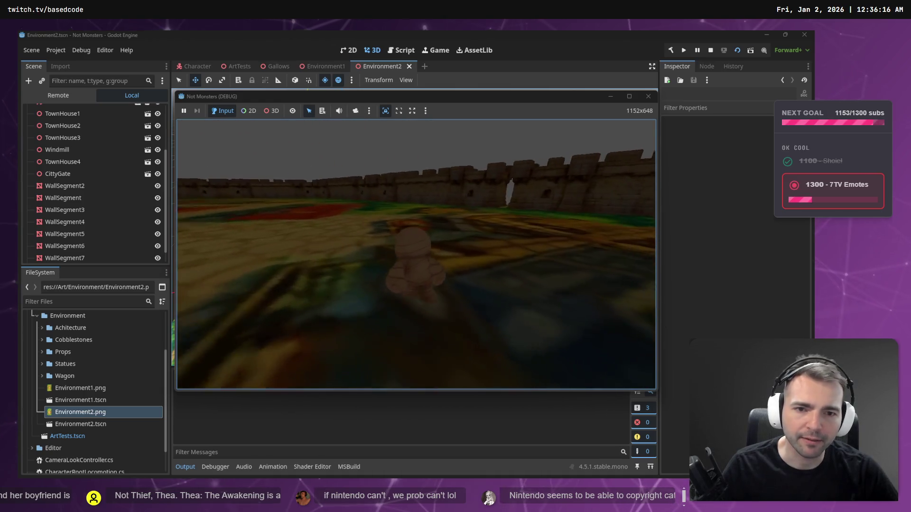
# - Run the mummy across the red tiles and grass to the castle walls, then stop the game
pyautogui.press('s')
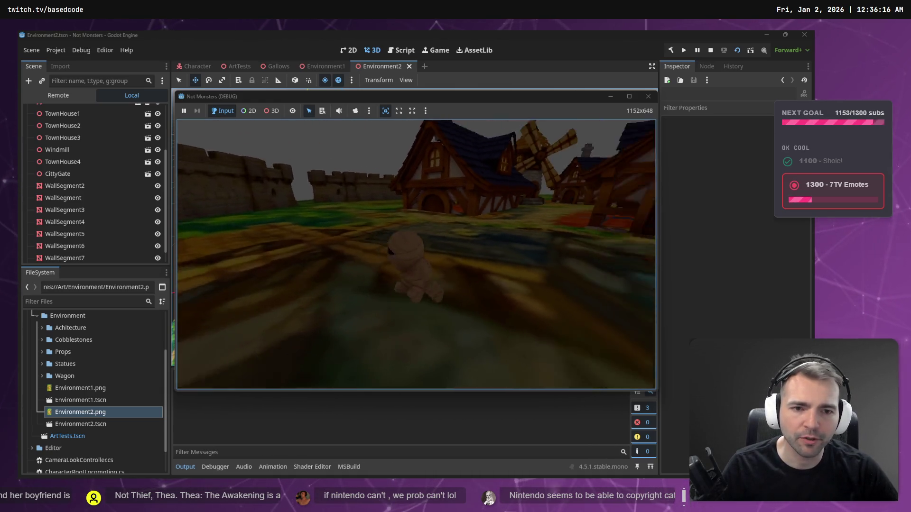
pyautogui.press('w')
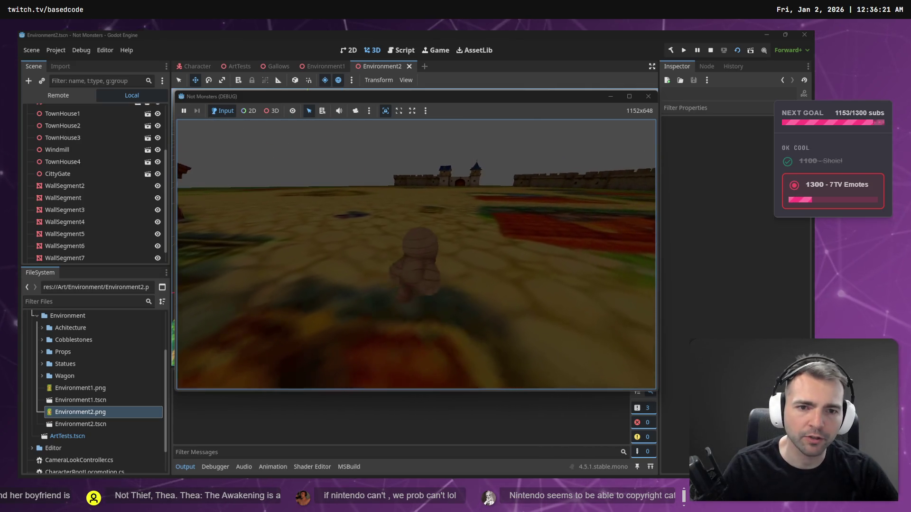
pyautogui.press('w')
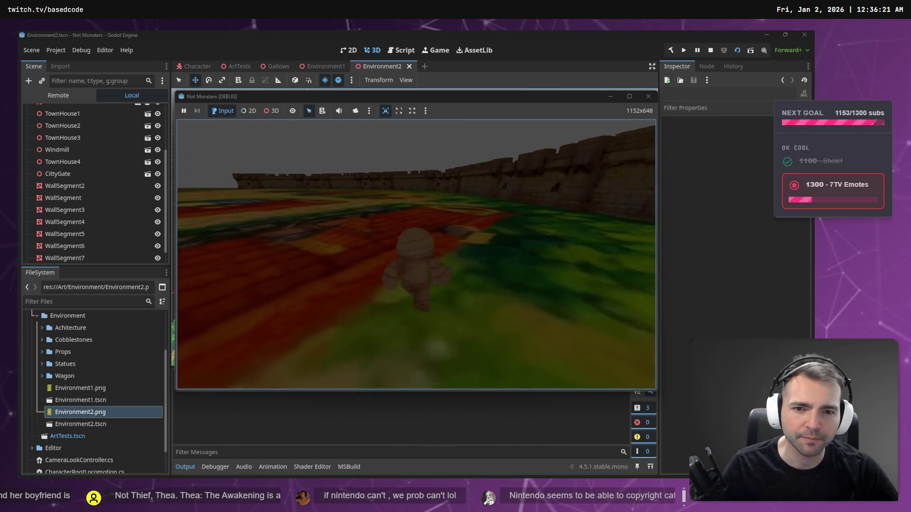
pyautogui.press('w')
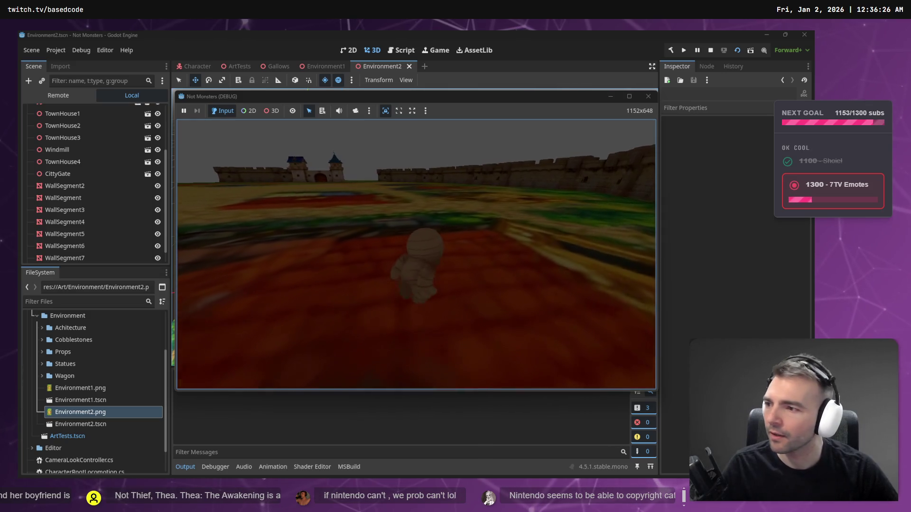
pyautogui.press('w')
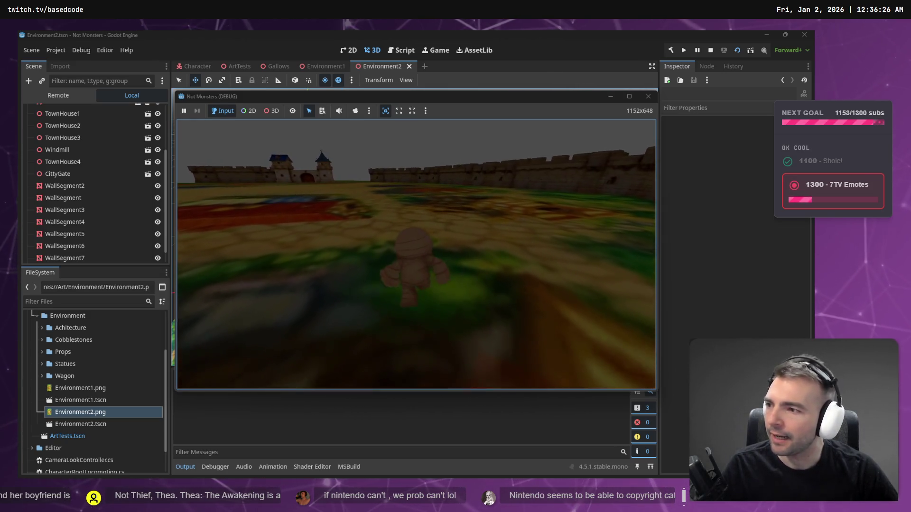
pyautogui.press('w')
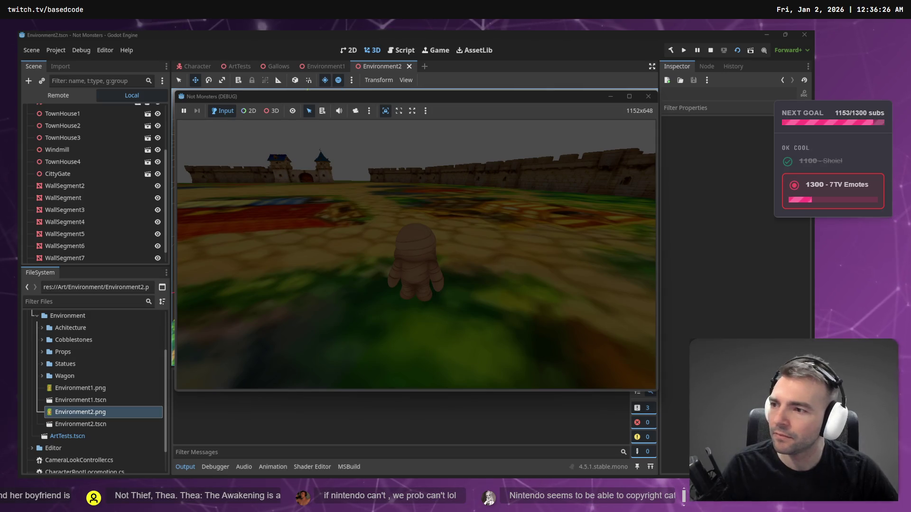
pyautogui.press('F8')
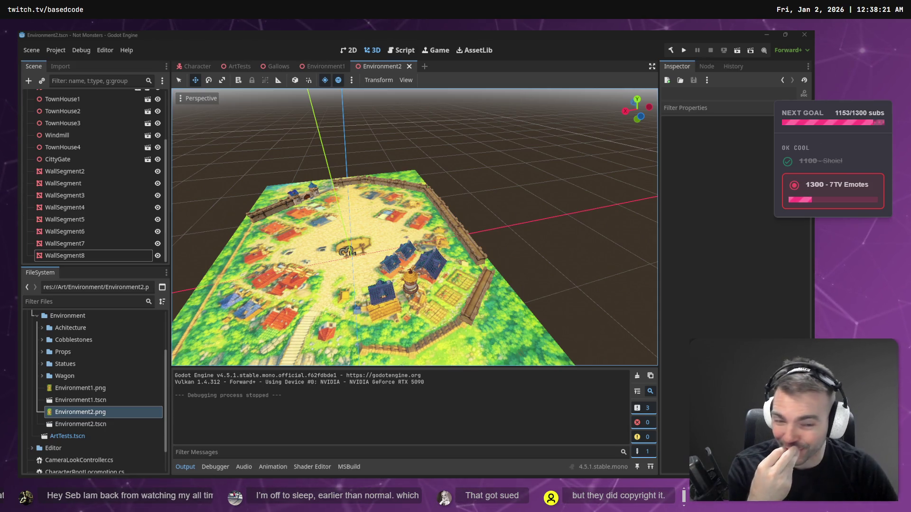
pyautogui.moveTo(446, 288)
pyautogui.mouseDown()
pyautogui.moveTo(361, 256)
pyautogui.moveTo(401, 273)
pyautogui.moveTo(479, 280)
pyautogui.mouseUp()
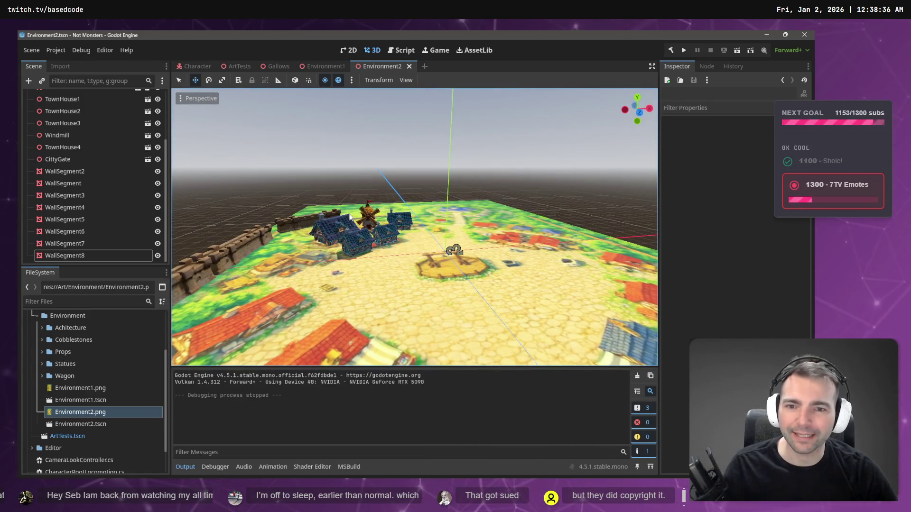
pyautogui.click(280, 66)
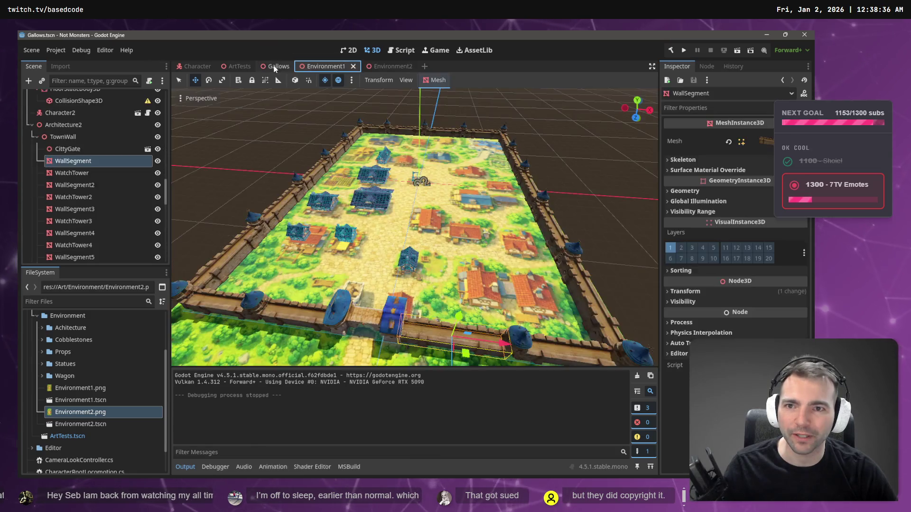
# - Select the Gallows model in the ArtTests scene to copy it
pyautogui.click(61, 131)
pyautogui.click(61, 119)
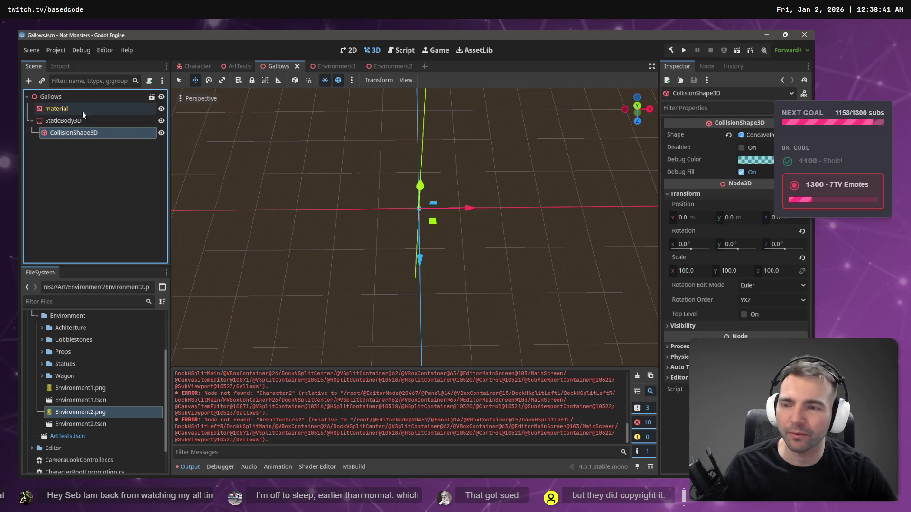
pyautogui.click(231, 65)
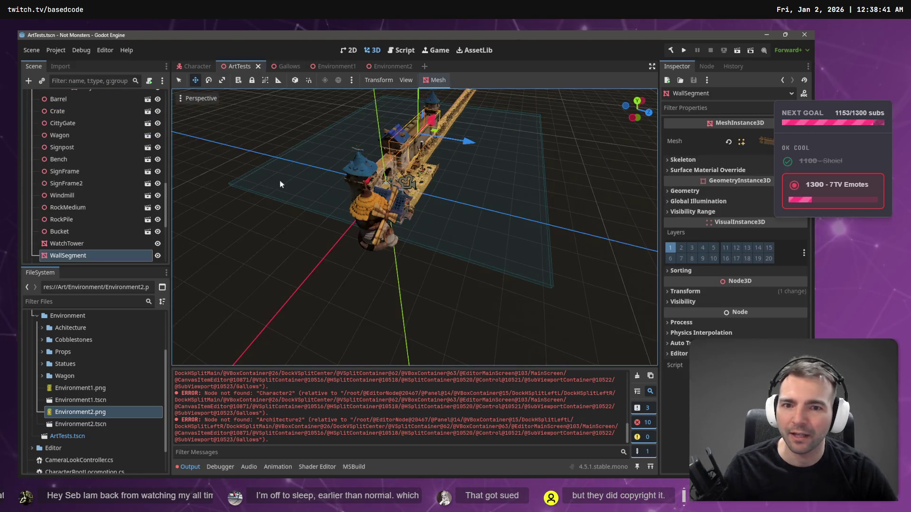
pyautogui.moveTo(440, 186)
pyautogui.mouseDown()
pyautogui.moveTo(455, 213)
pyautogui.moveTo(436, 190)
pyautogui.moveTo(451, 199)
pyautogui.moveTo(487, 191)
pyautogui.mouseUp()
pyautogui.click(445, 188)
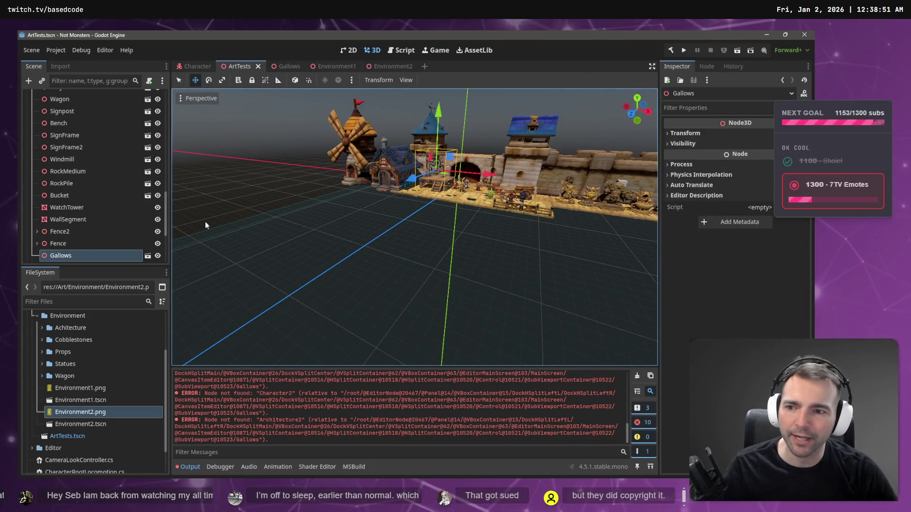
# - Paste the Gallows under the Environment2 root instead of under WallSegment8
pyautogui.click(387, 66)
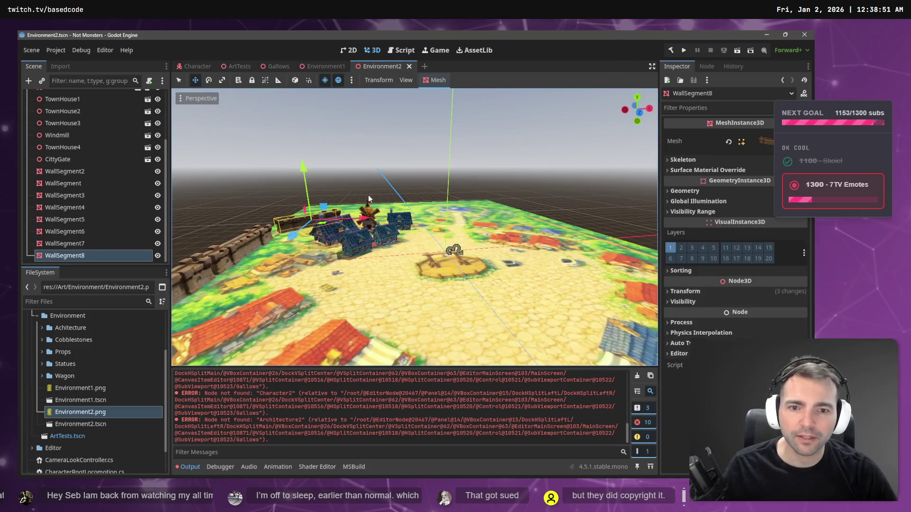
pyautogui.hotkey('ctrl', 'v')
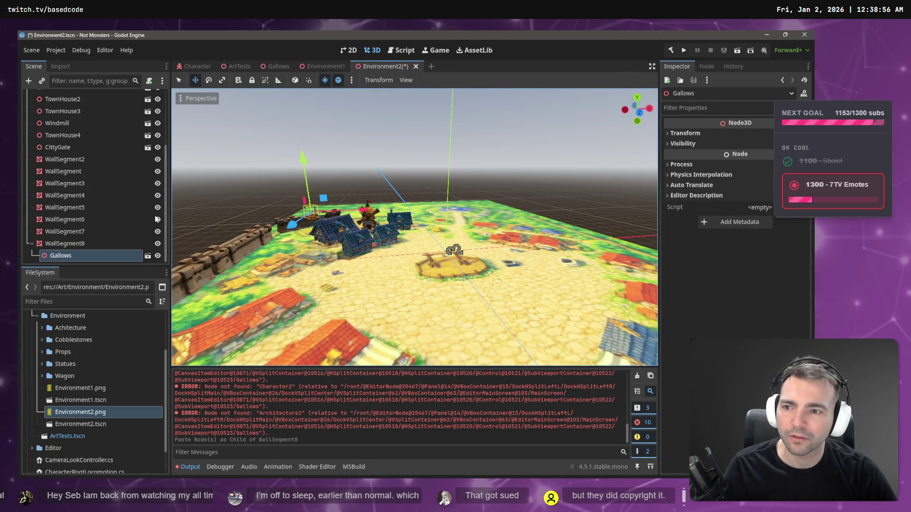
pyautogui.hotkey('ctrl', 'z')
pyautogui.scroll(3, 29, 211)
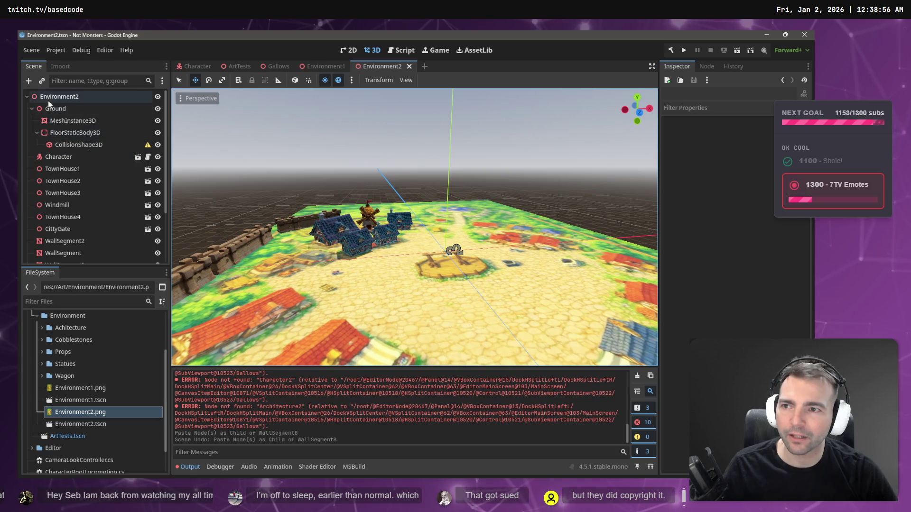
pyautogui.click(27, 96)
pyautogui.hotkey('ctrl', 'v')
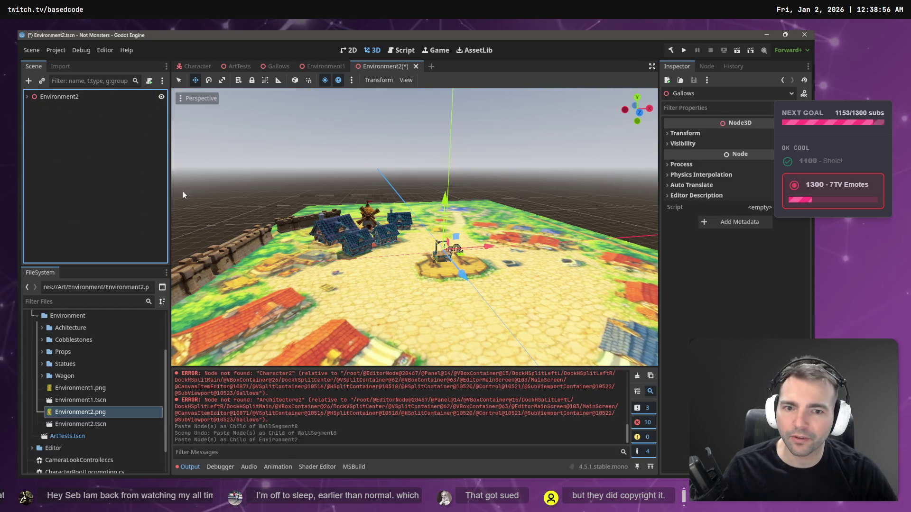
# - Deselect the newly placed Gallows and launch the game to playtest the town
pyautogui.moveTo(477, 278)
pyautogui.mouseDown()
pyautogui.moveTo(456, 266)
pyautogui.moveTo(418, 265)
pyautogui.mouseUp()
pyautogui.scroll(-3, 415, 227)
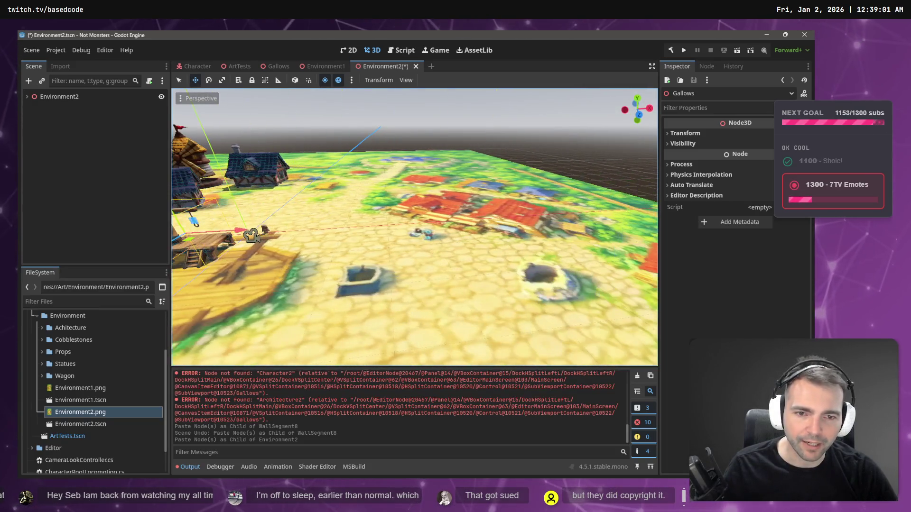
pyautogui.scroll(3, 415, 227)
pyautogui.click(477, 118)
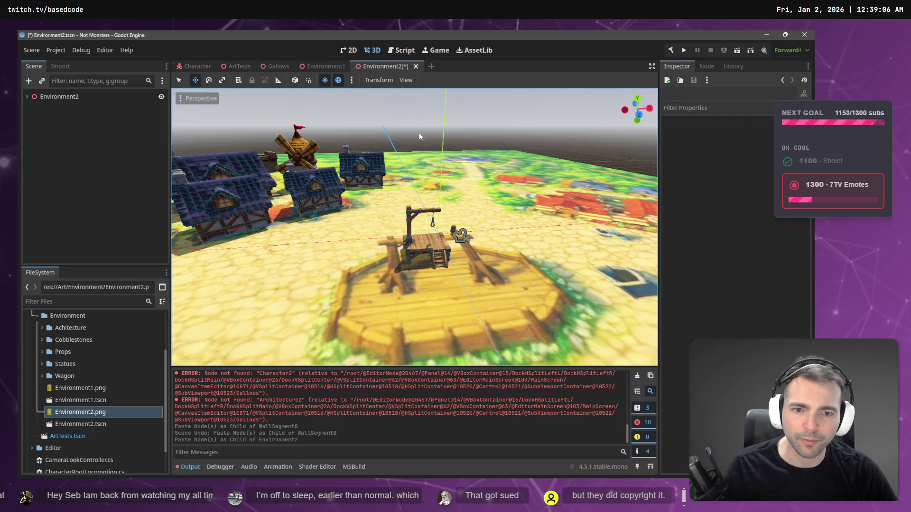
pyautogui.press('F5')
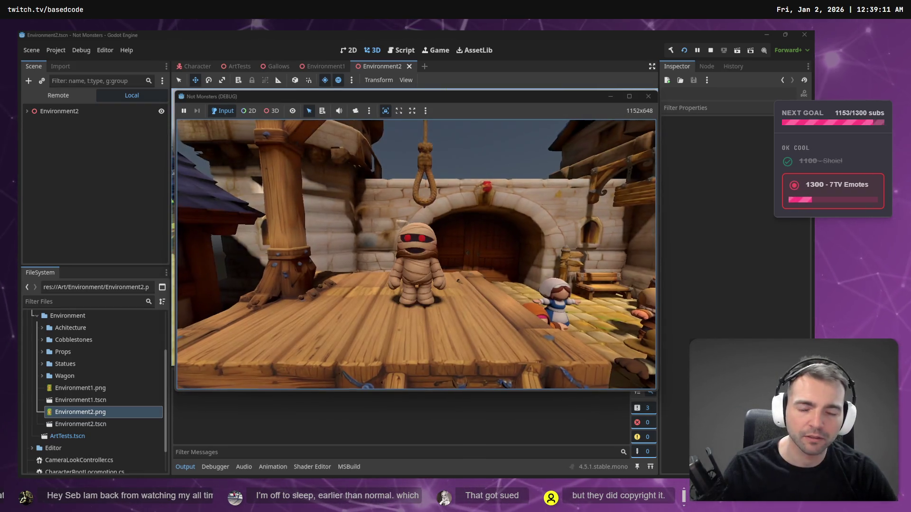
# - Restart with the current scene and walk the mummy off the gallows past the houses and back
pyautogui.press('F6')
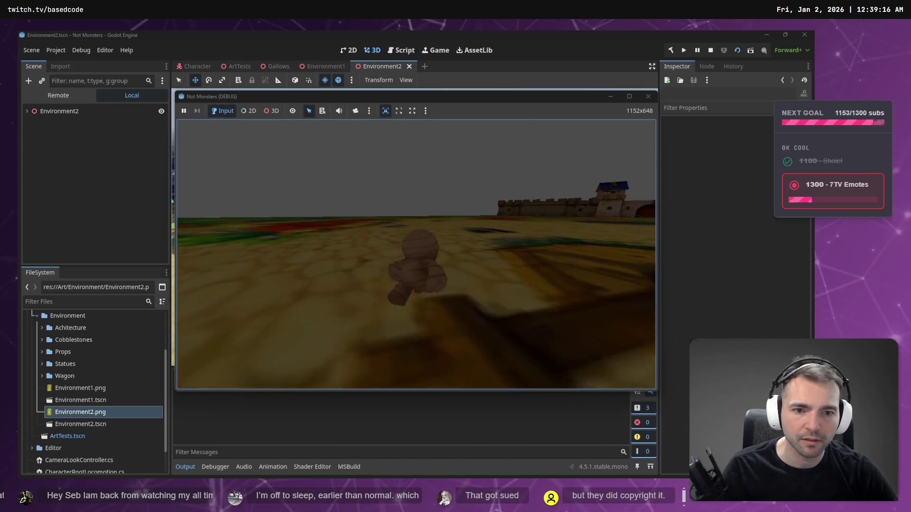
pyautogui.press('w')
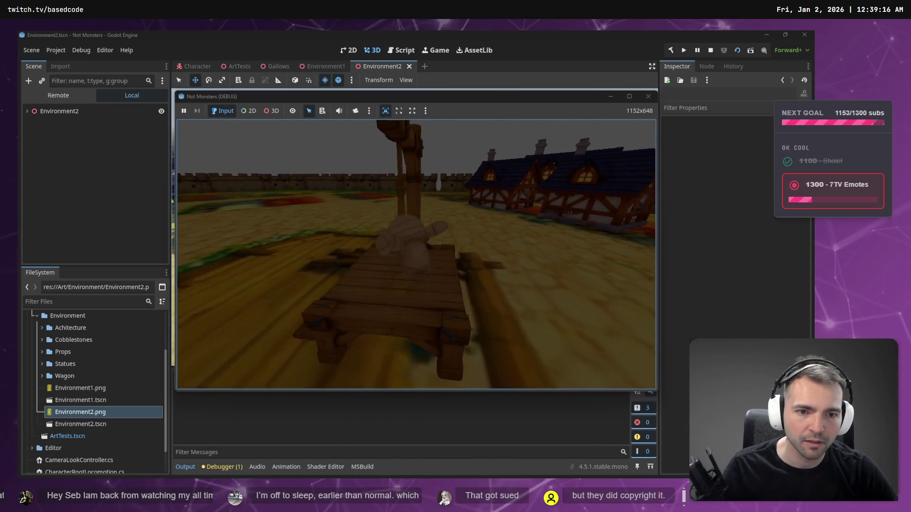
pyautogui.press('s')
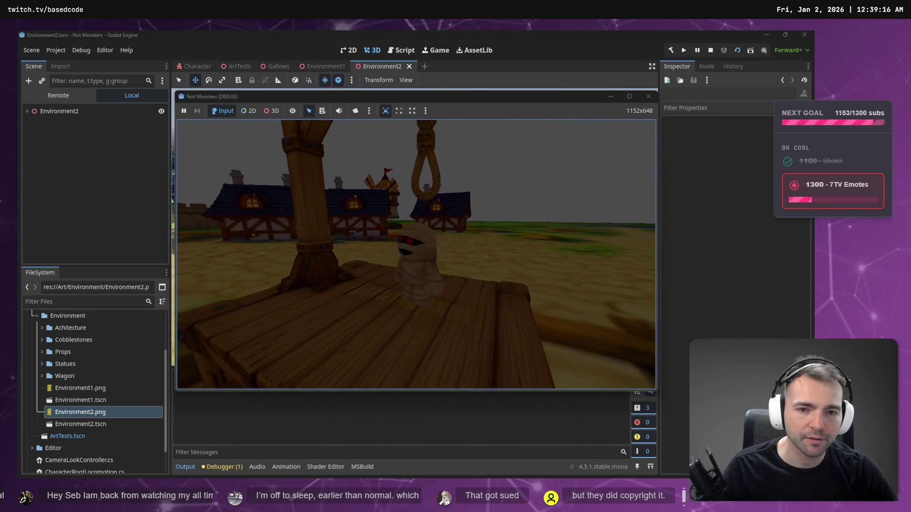
pyautogui.press('w')
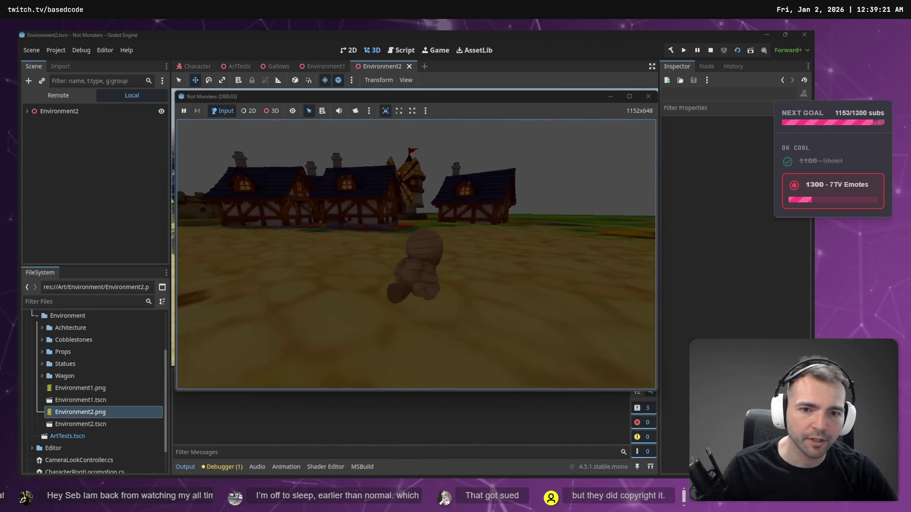
pyautogui.press('w')
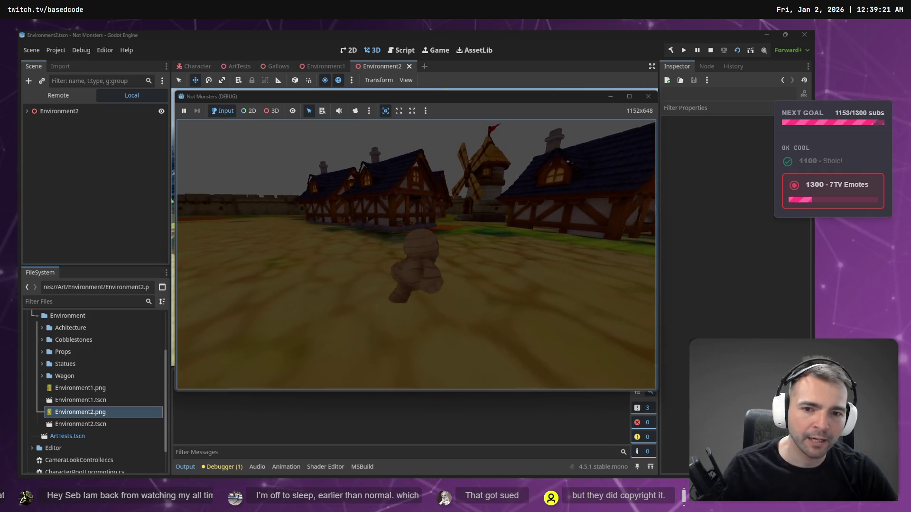
pyautogui.press('w')
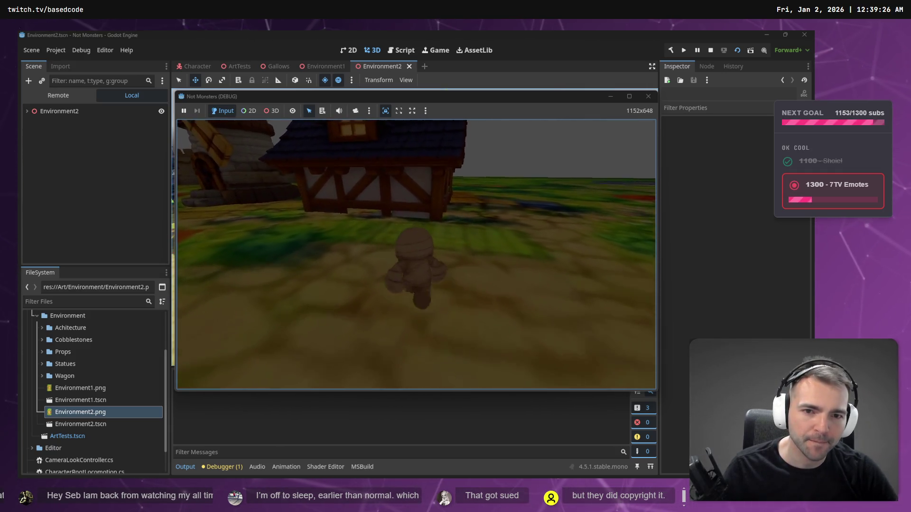
pyautogui.press('s')
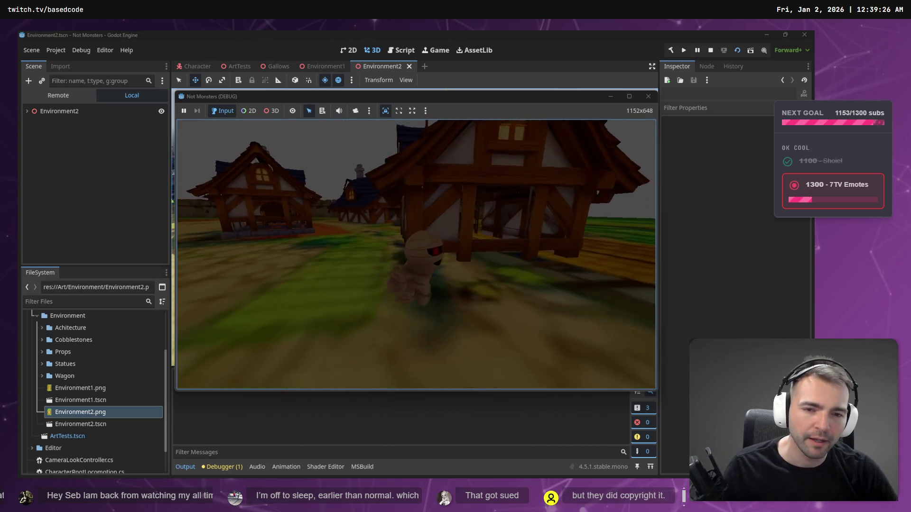
pyautogui.press('w')
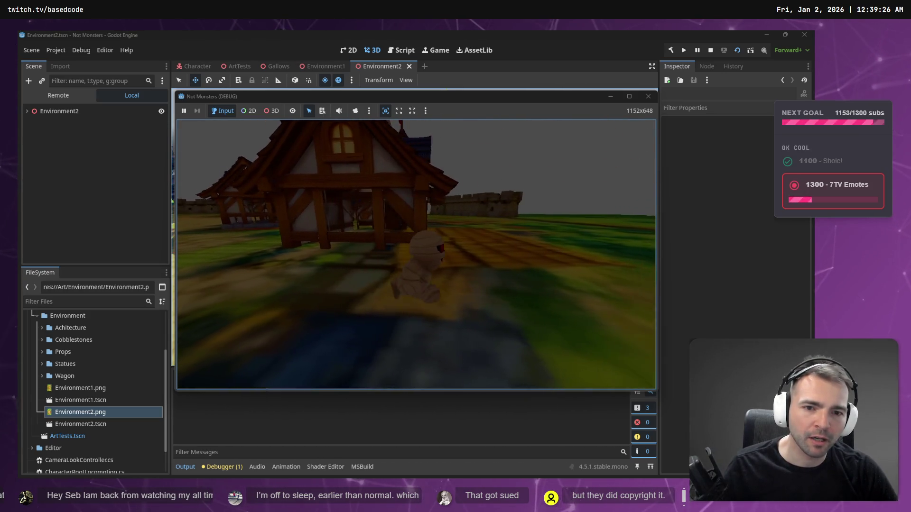
pyautogui.press('w')
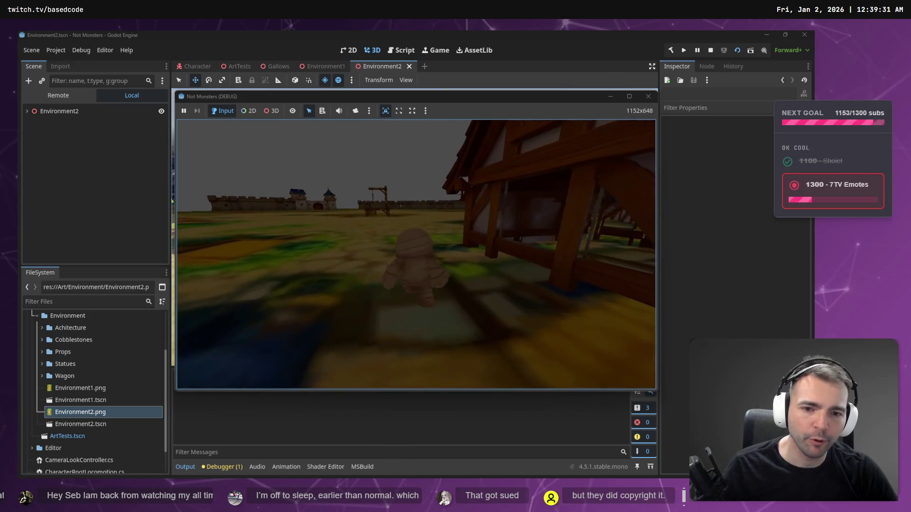
pyautogui.press('w')
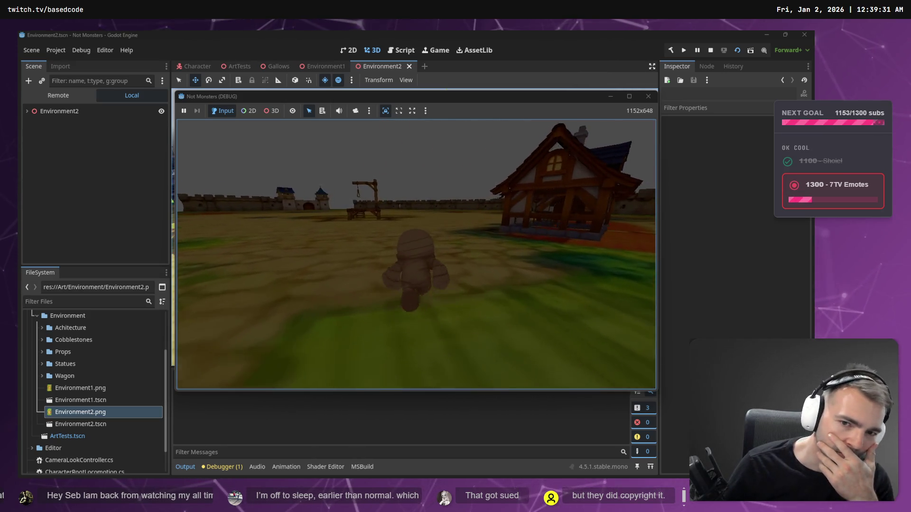
pyautogui.press('w')
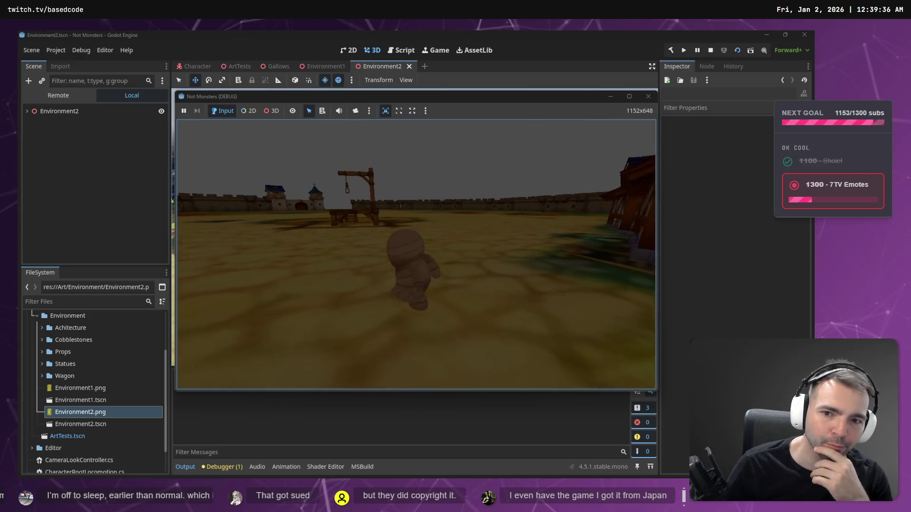
pyautogui.press('w')
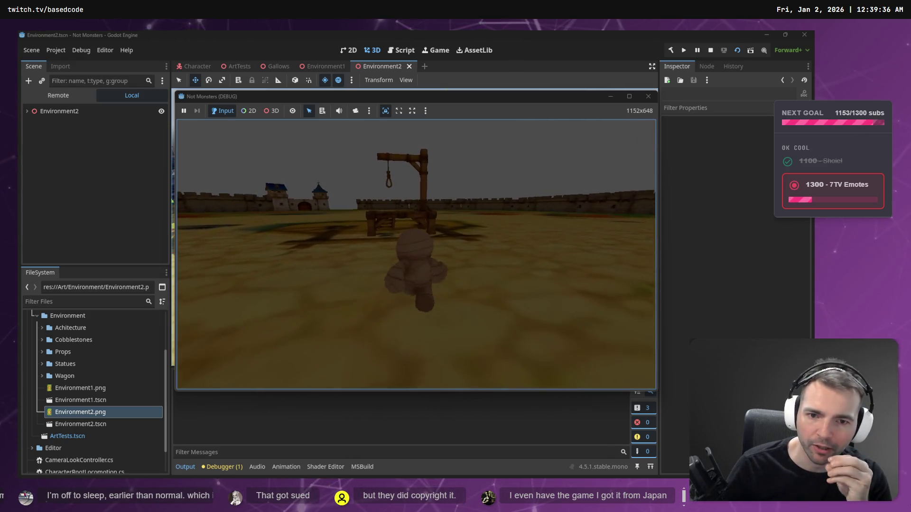
pyautogui.press('w')
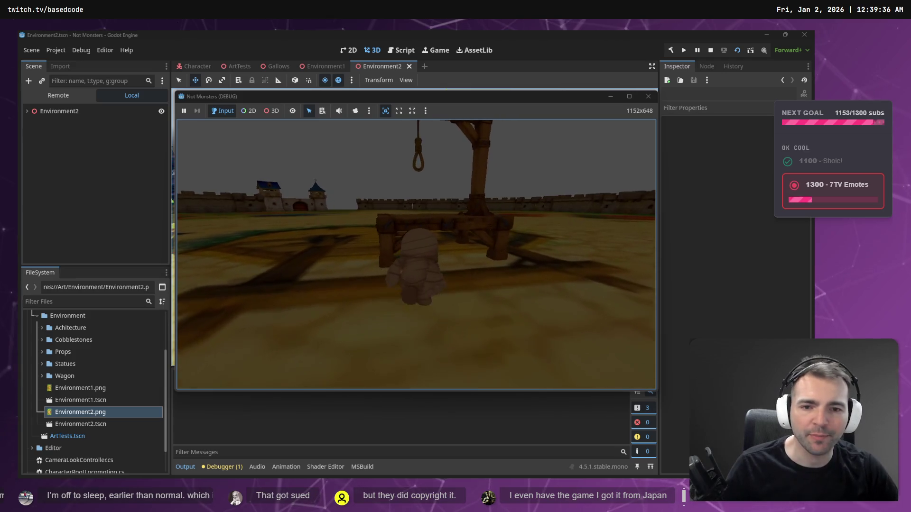
# - Walk the mummy past the gallows into the village along the red path between houses
pyautogui.press('w')
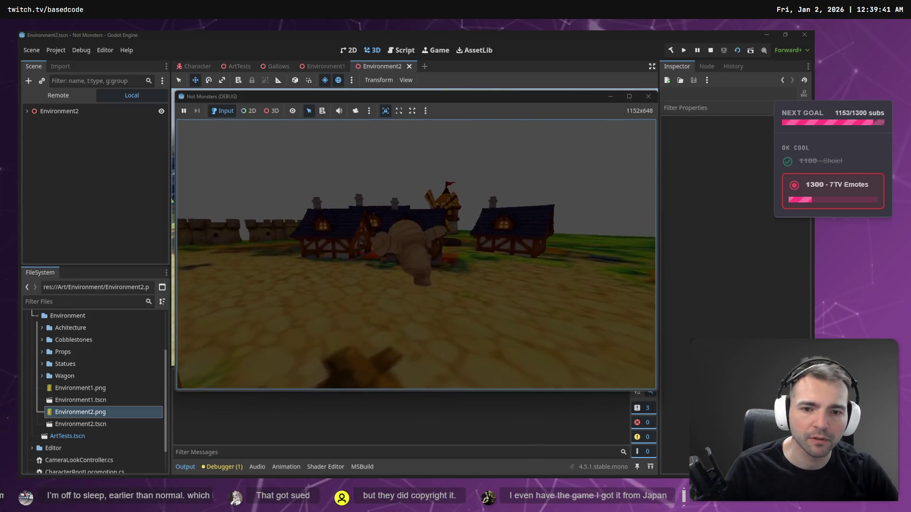
pyautogui.press('w')
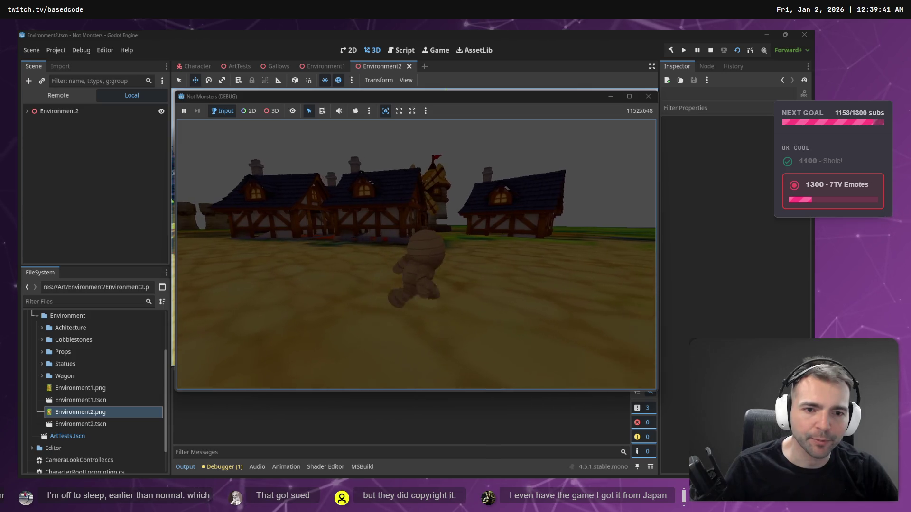
pyautogui.press('w')
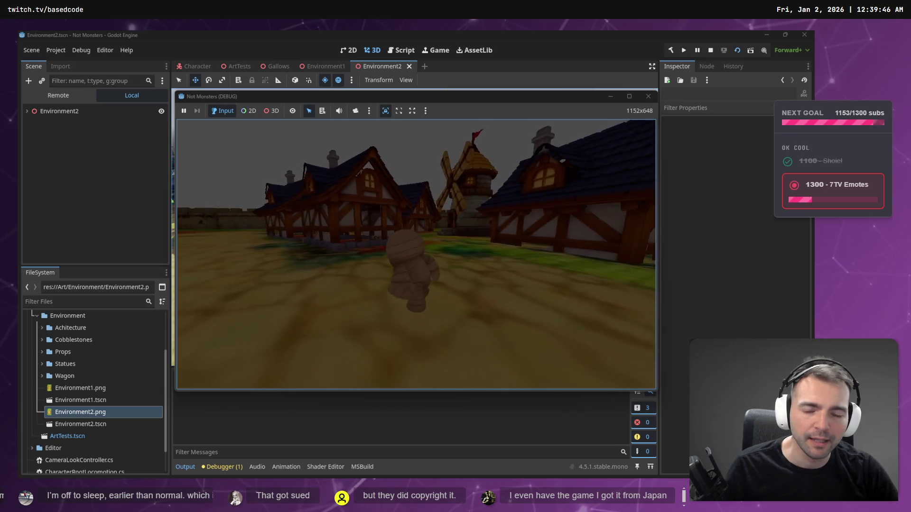
pyautogui.press('w')
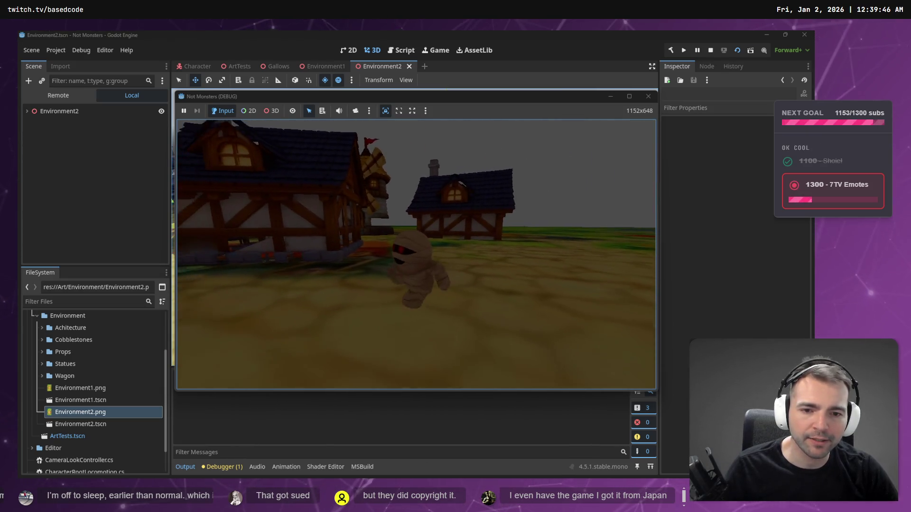
pyautogui.press('w')
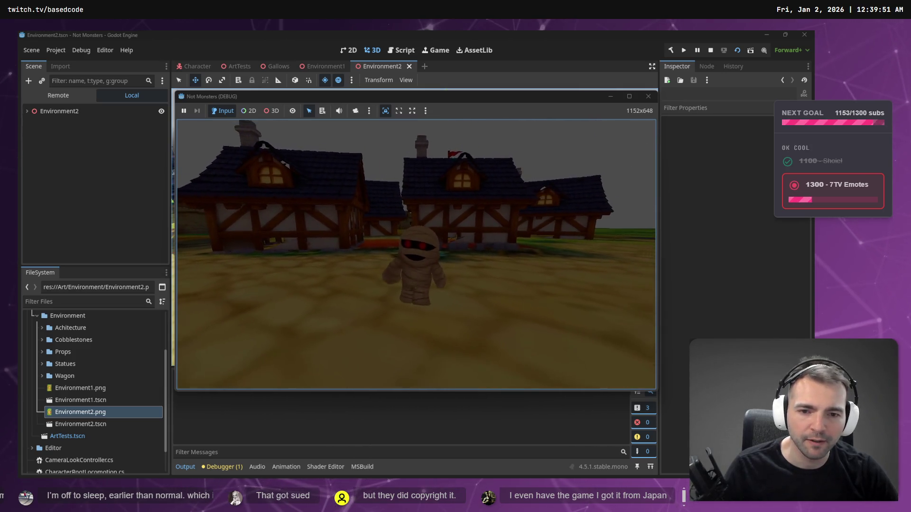
pyautogui.press('w')
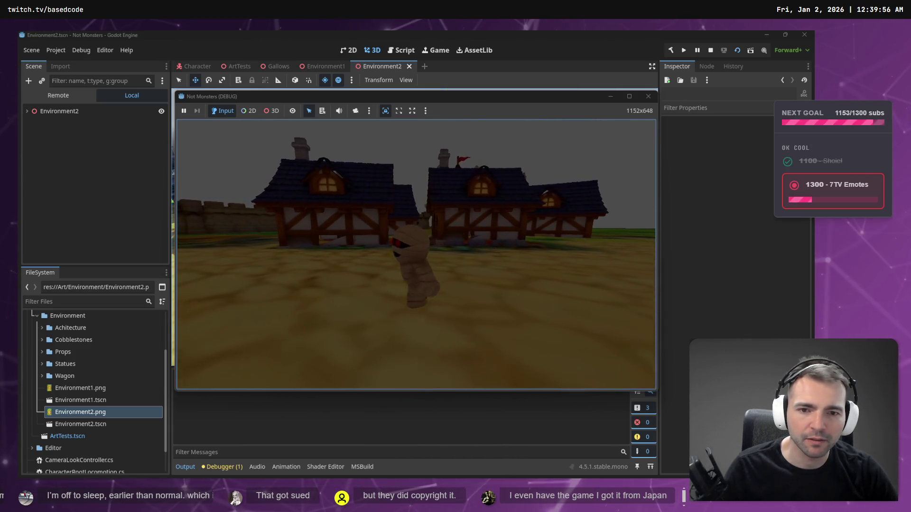
pyautogui.press('w')
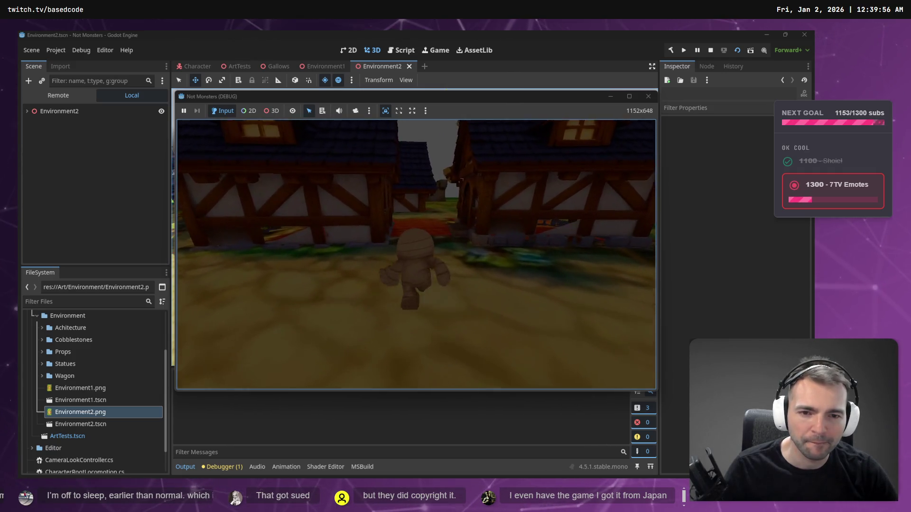
pyautogui.press('w')
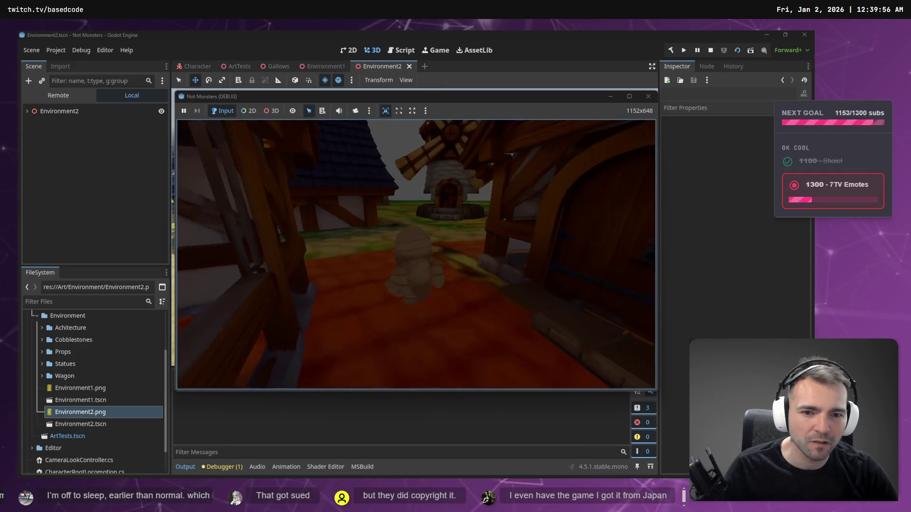
pyautogui.press('w')
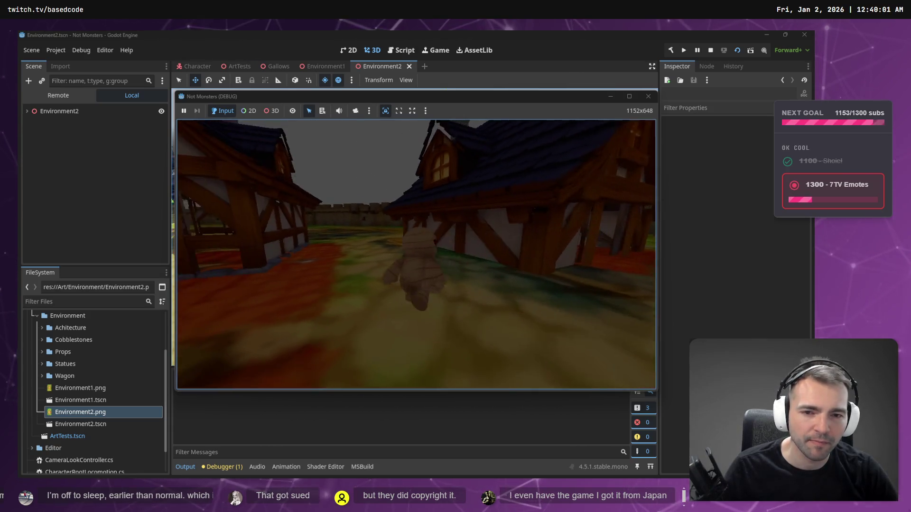
# - Run the mummy back out to the open square and up to the gallows, then stop the game
pyautogui.press('s')
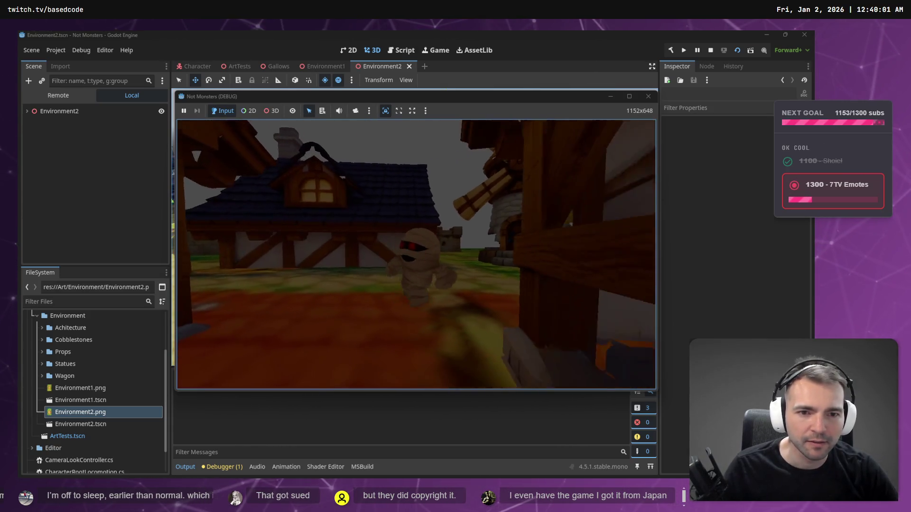
pyautogui.press('s')
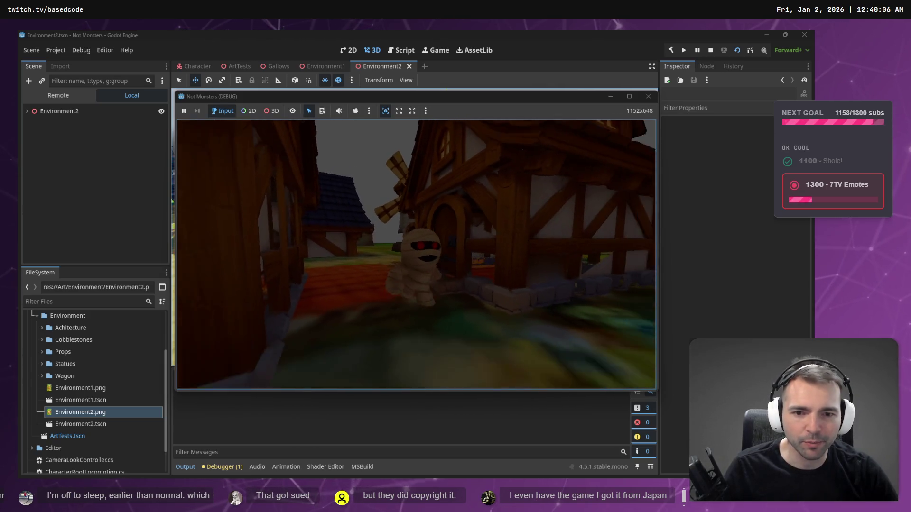
pyautogui.press('d')
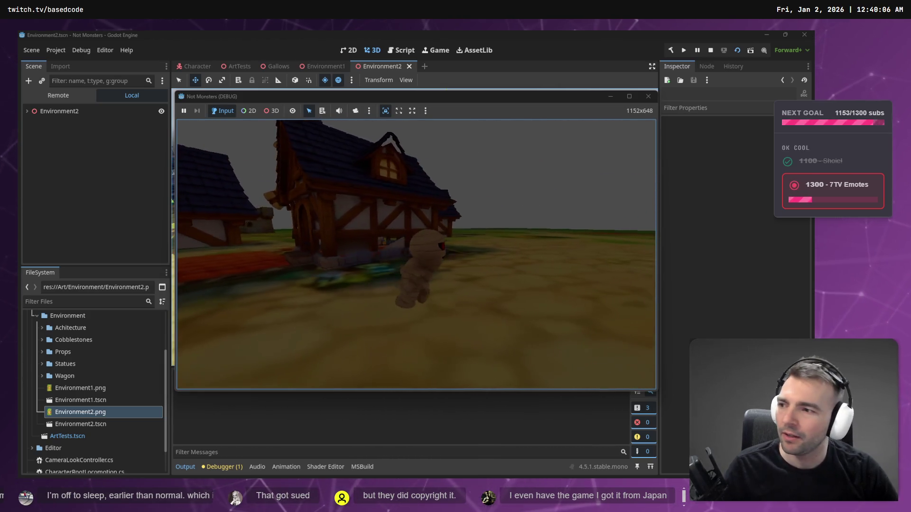
pyautogui.press('s')
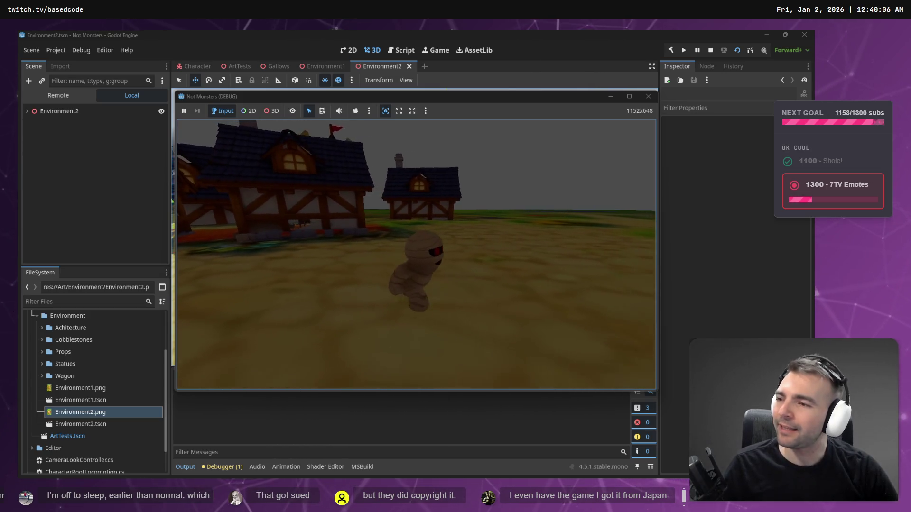
pyautogui.press('s')
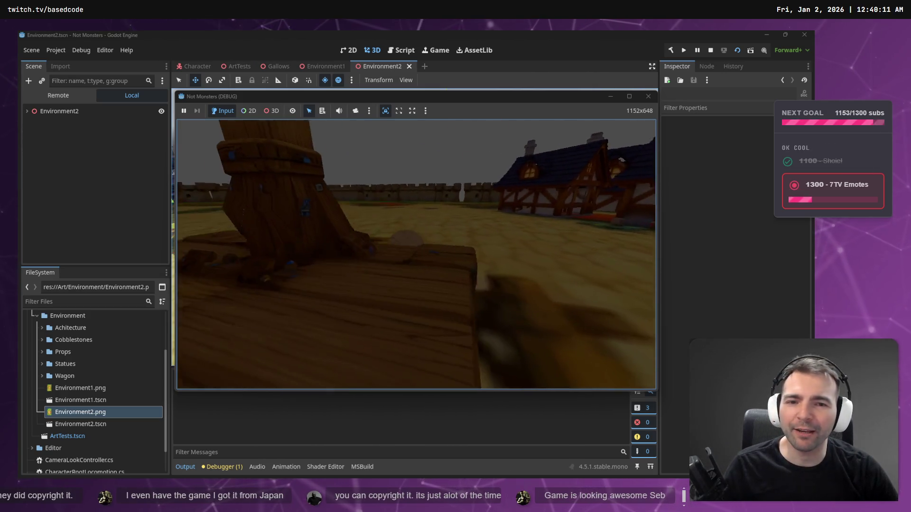
pyautogui.press('w')
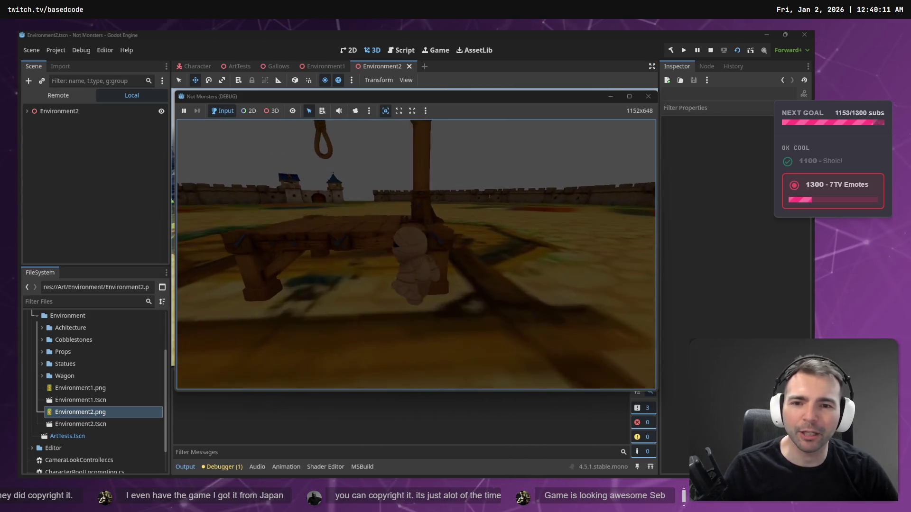
pyautogui.press('s')
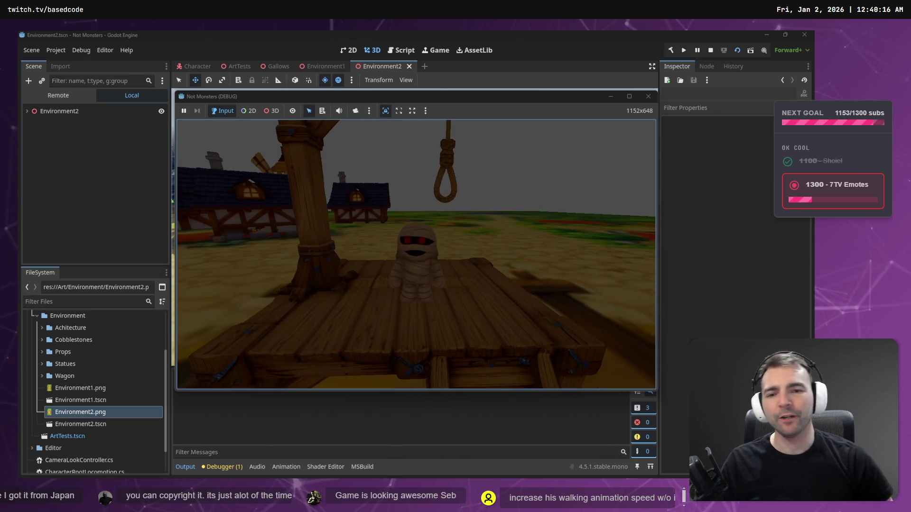
pyautogui.press('F8')
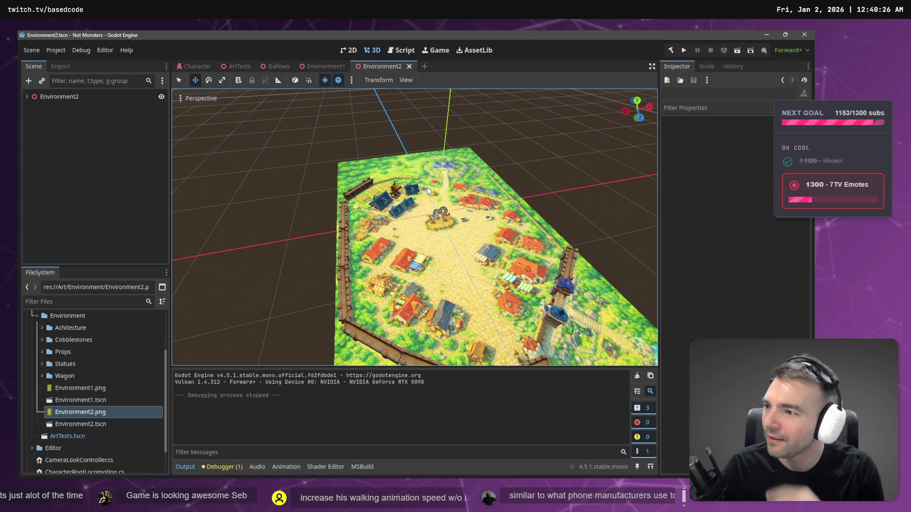
pyautogui.hotkey('alt', 'Tab')
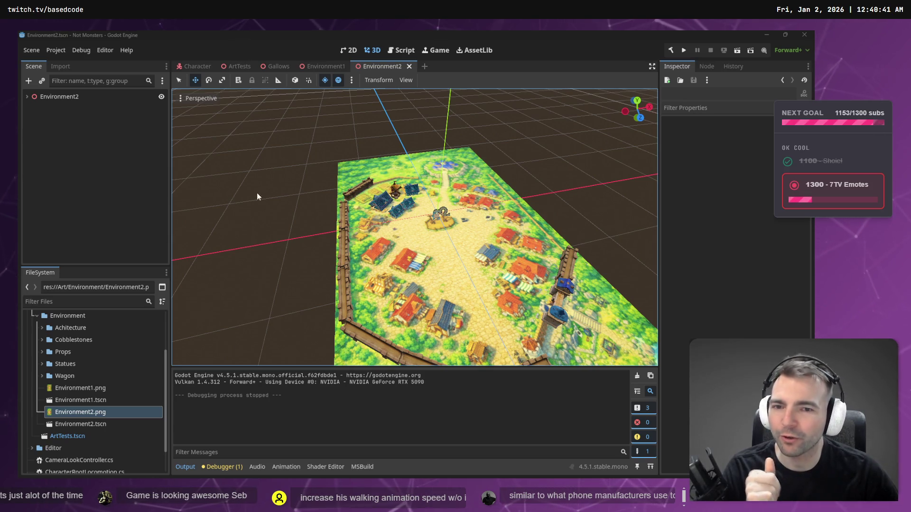
# - Select WallSegment8 at the level's edge, frame it up close, then launch the game again
pyautogui.click(355, 194)
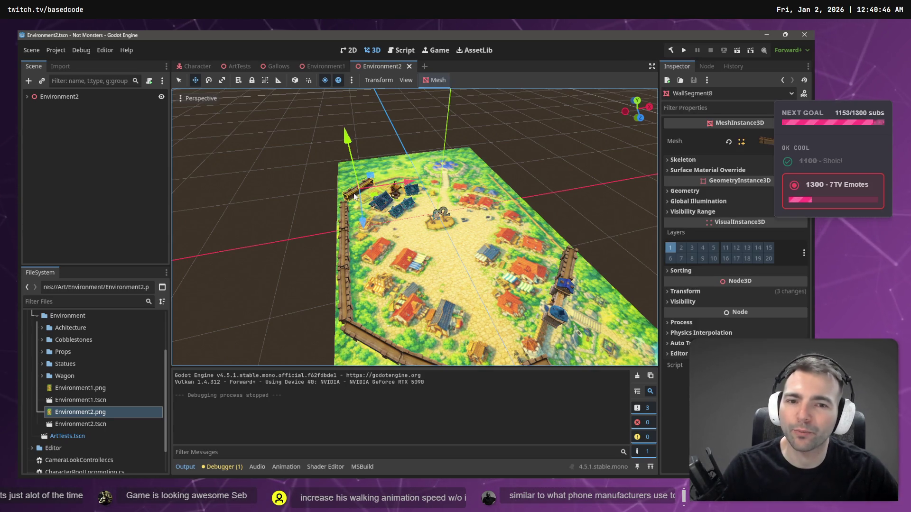
pyautogui.press('f')
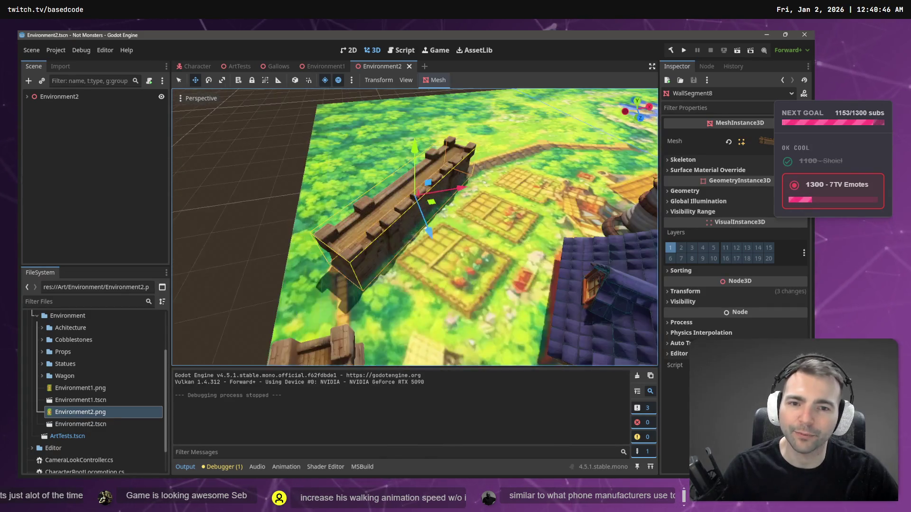
pyautogui.scroll(-5, 414, 228)
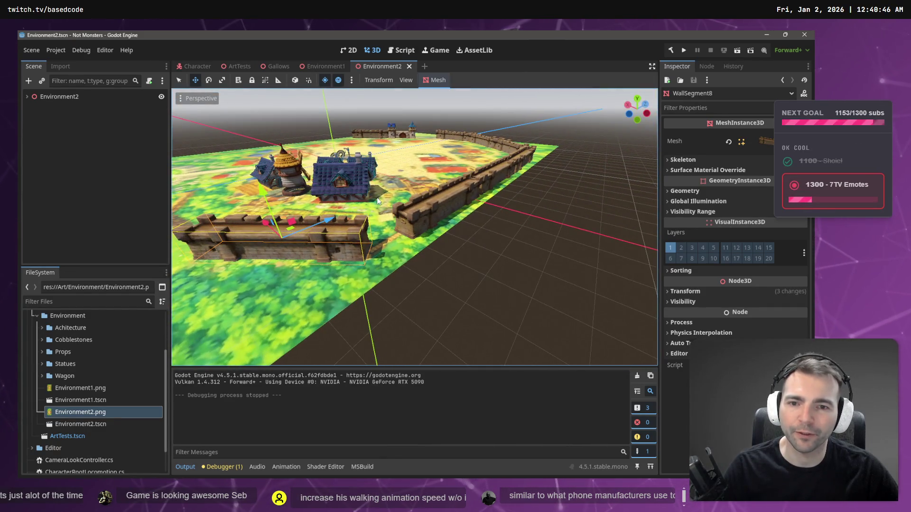
pyautogui.press('f')
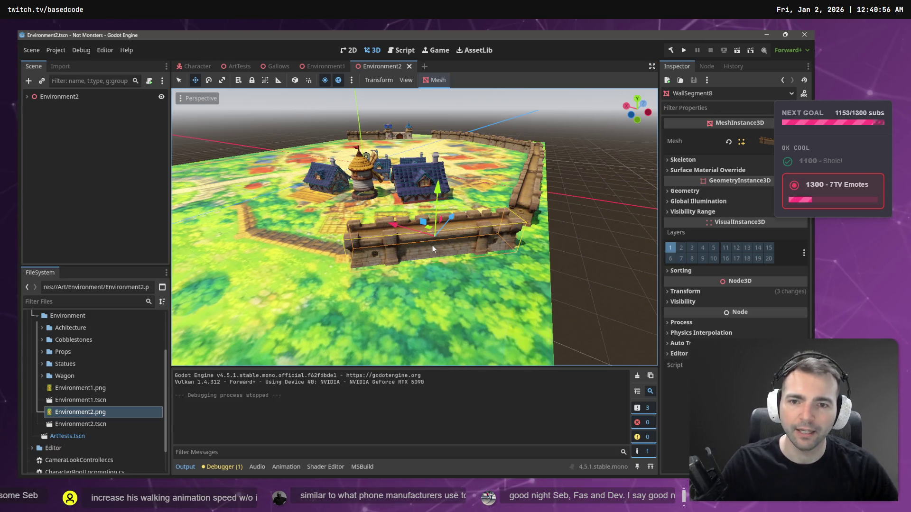
pyautogui.press('F5')
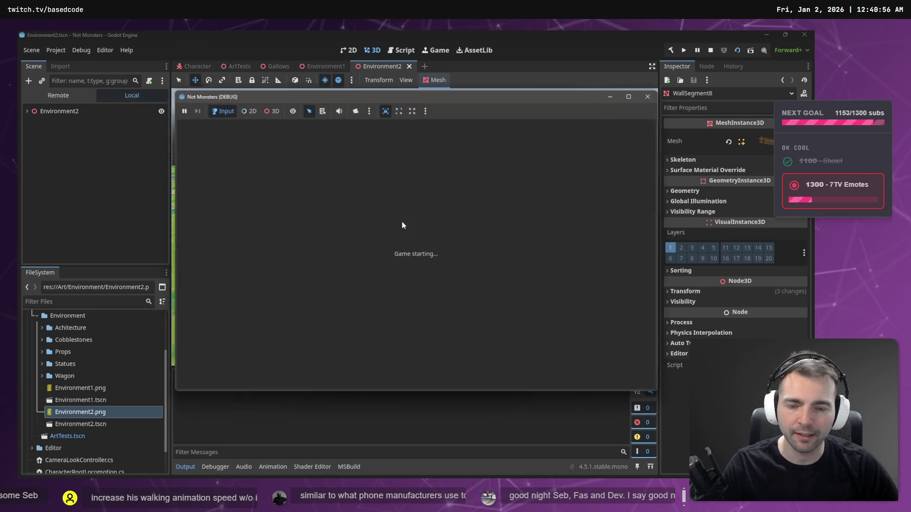
# - Walk the mummy from the square across the open field toward the houses and gallows, then stop the game
pyautogui.press('w')
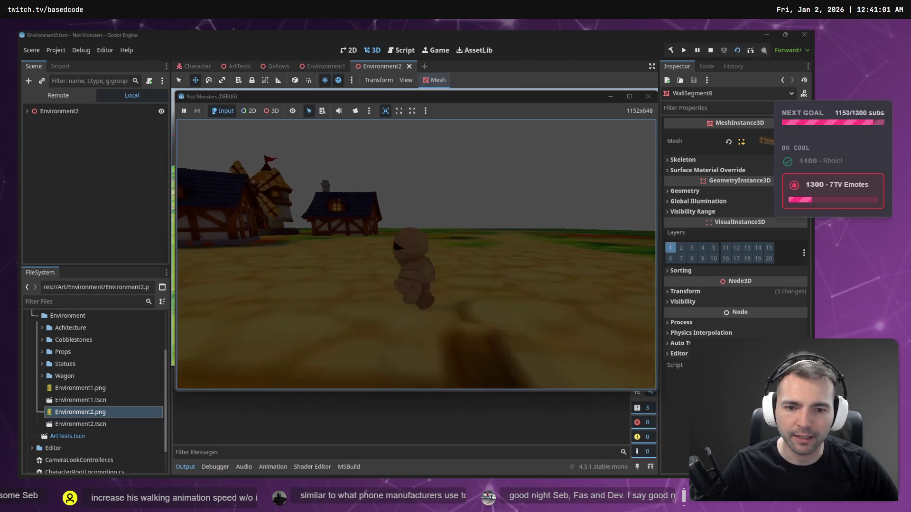
pyautogui.press('w')
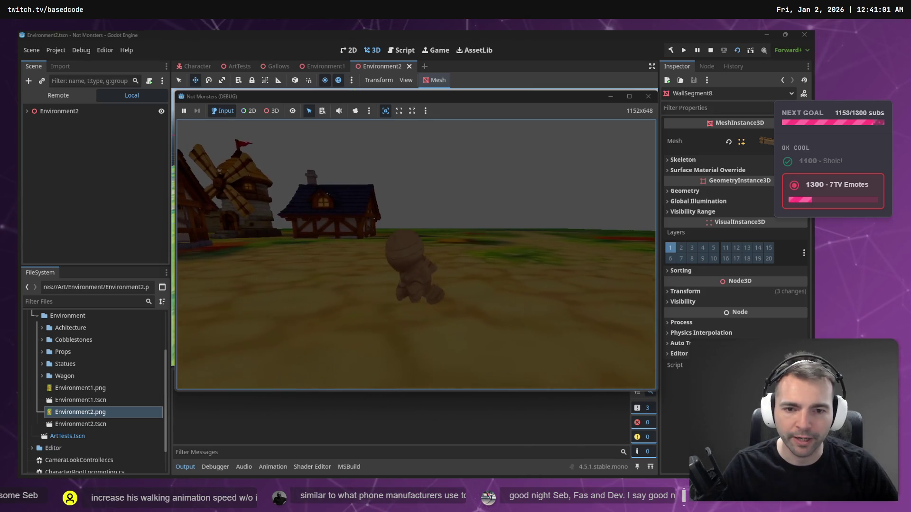
pyautogui.press('w')
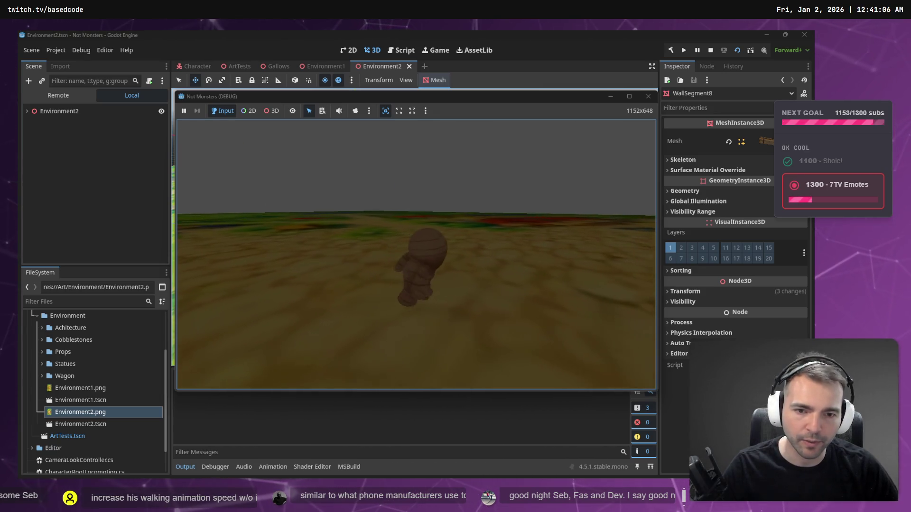
pyautogui.press('w')
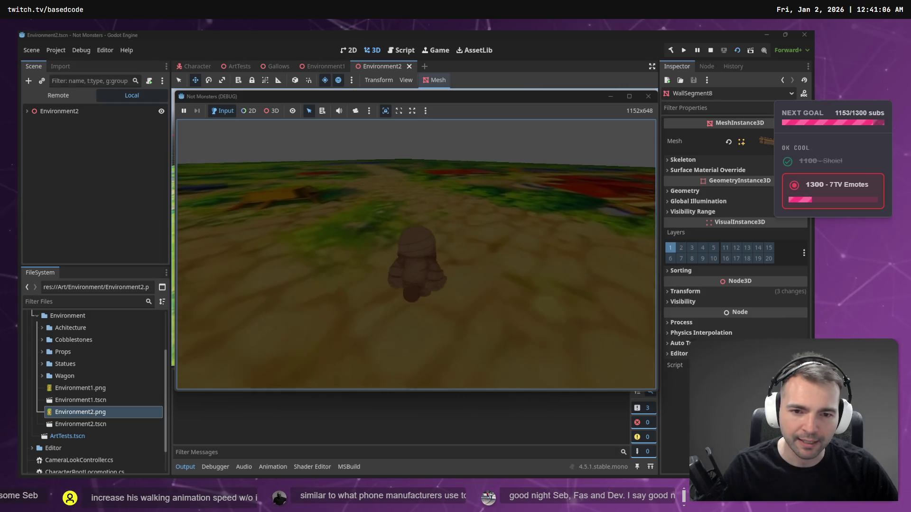
pyautogui.press('w')
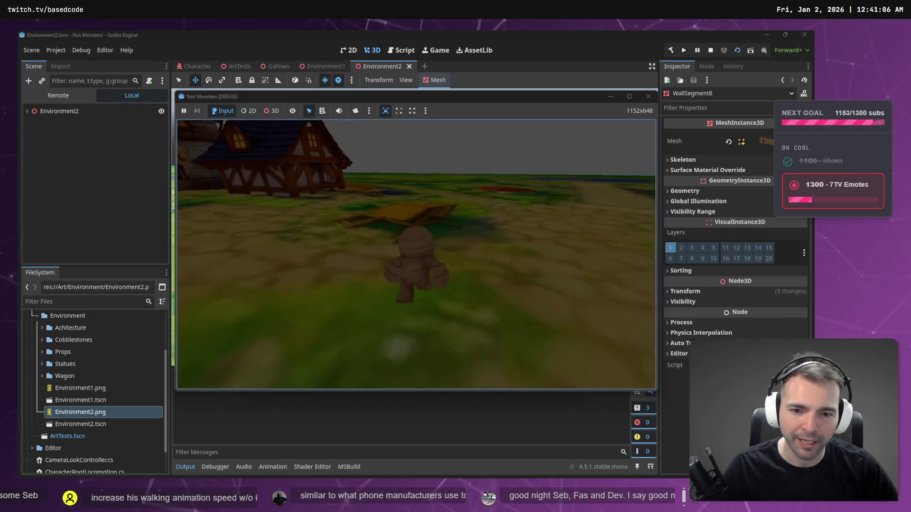
pyautogui.press('w')
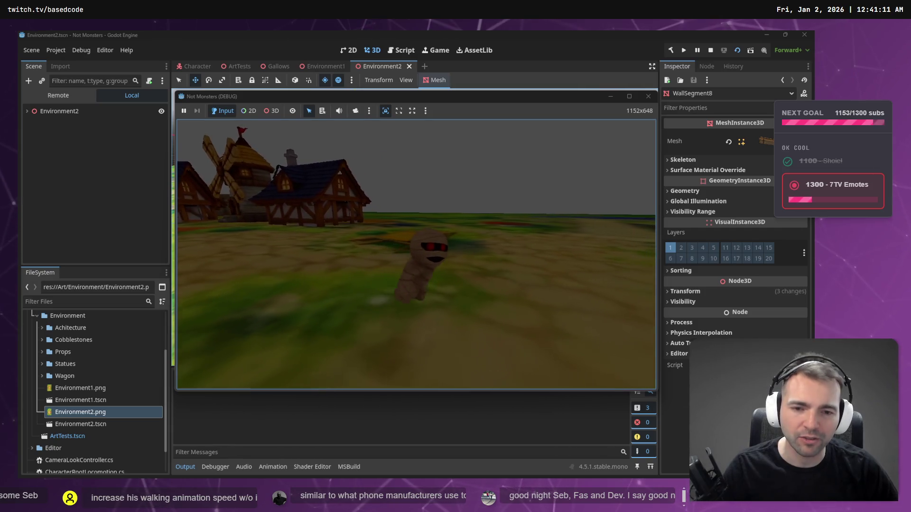
pyautogui.press('s')
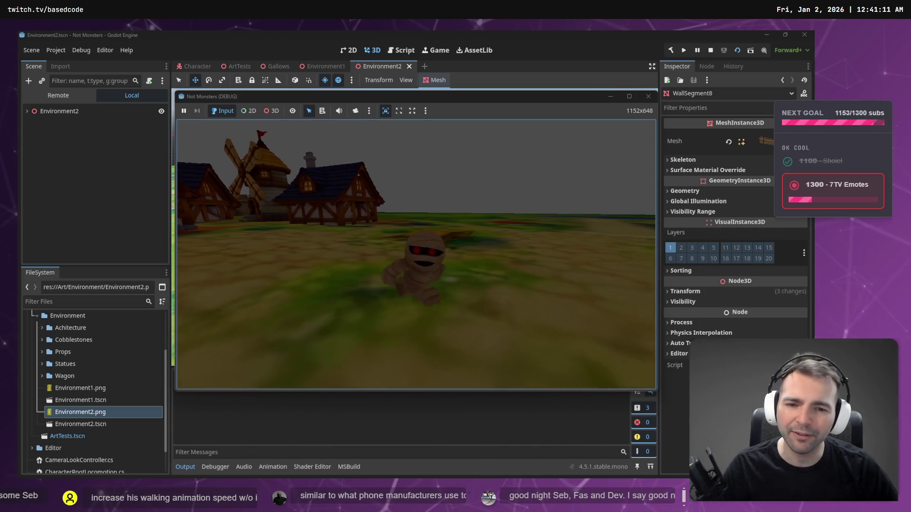
pyautogui.press('w')
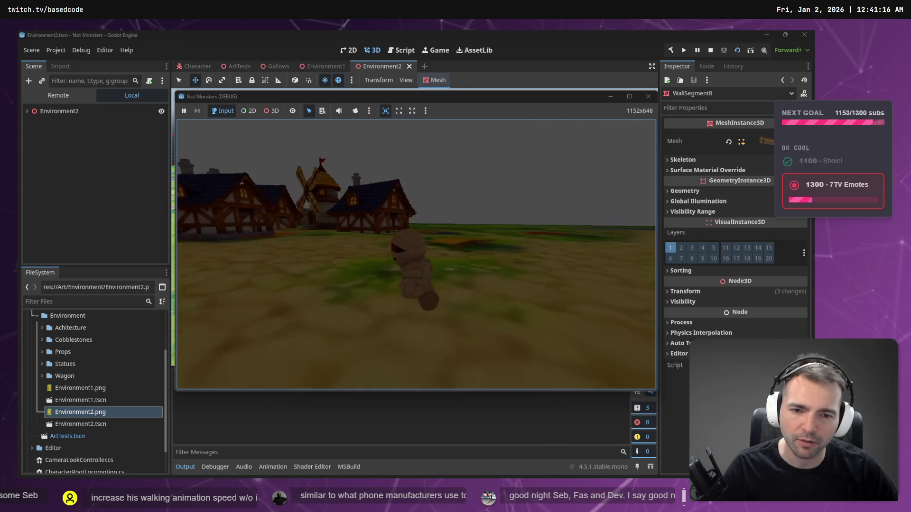
pyautogui.press('w')
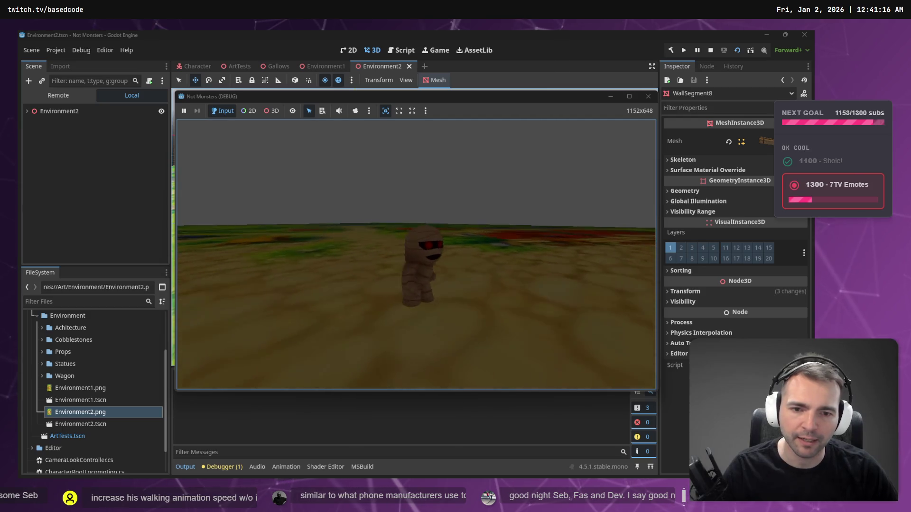
pyautogui.press('F8')
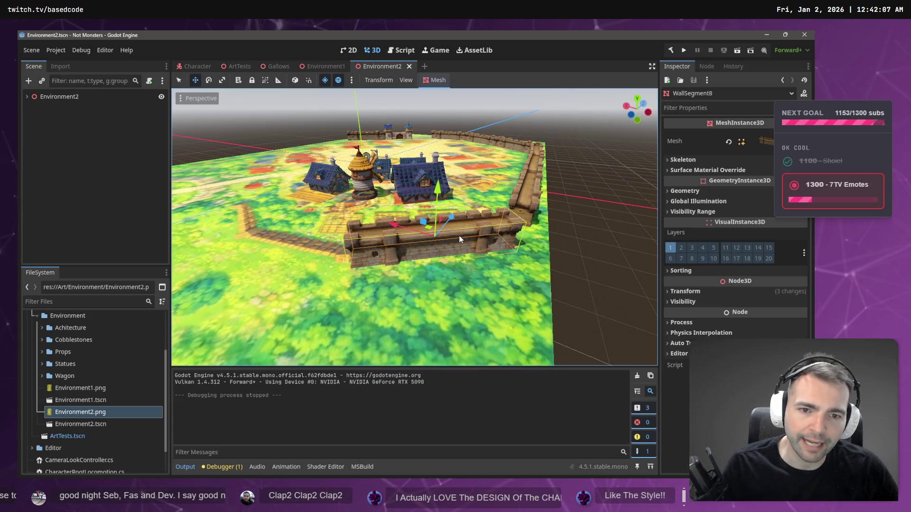
# - Paste a copy of WallSegment8 as a sibling and move and rotate it into place along the wall
pyautogui.hotkey('ctrl', 'v')
pyautogui.hotkey('ctrl', 'z')
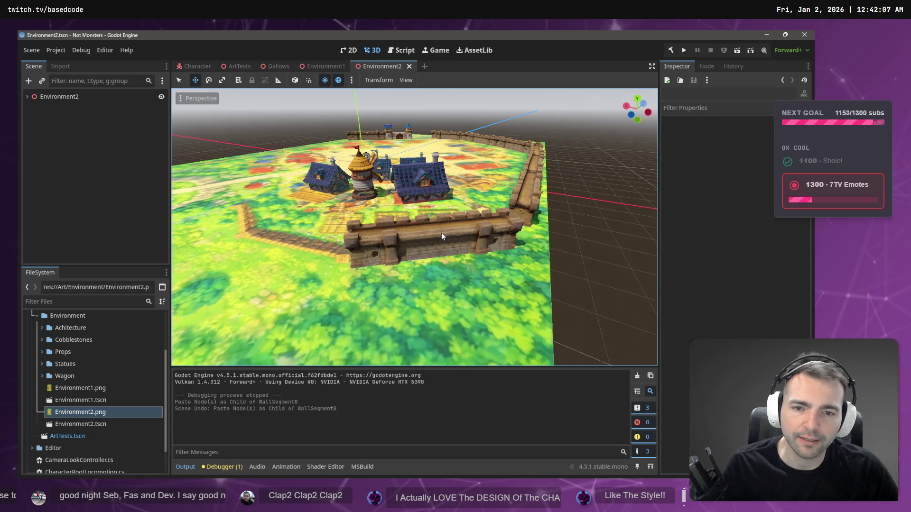
pyautogui.click(459, 239)
pyautogui.hotkey('ctrl', 'shift', 'v')
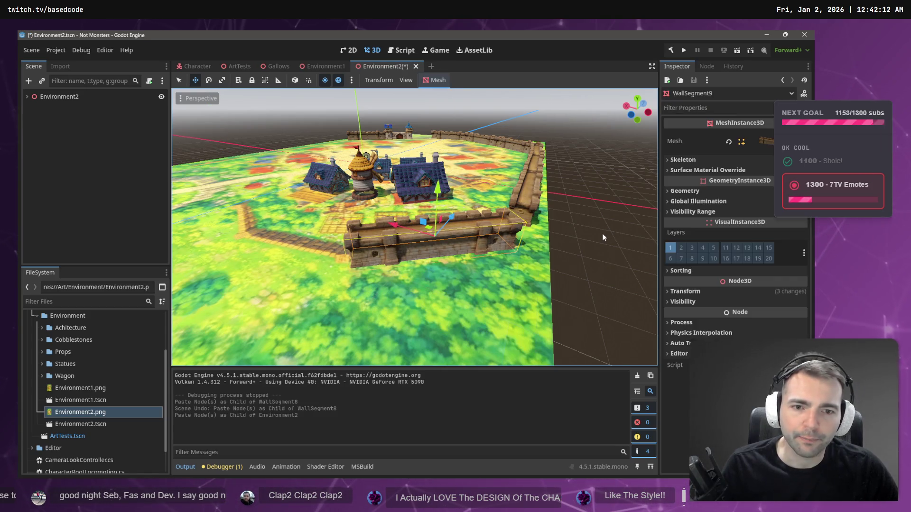
pyautogui.moveTo(431, 231)
pyautogui.mouseDown()
pyautogui.moveTo(315, 233)
pyautogui.moveTo(306, 247)
pyautogui.mouseUp()
pyautogui.press('e')
pyautogui.press('w')
pyautogui.moveTo(337, 210); pyautogui.dragTo(311, 226)
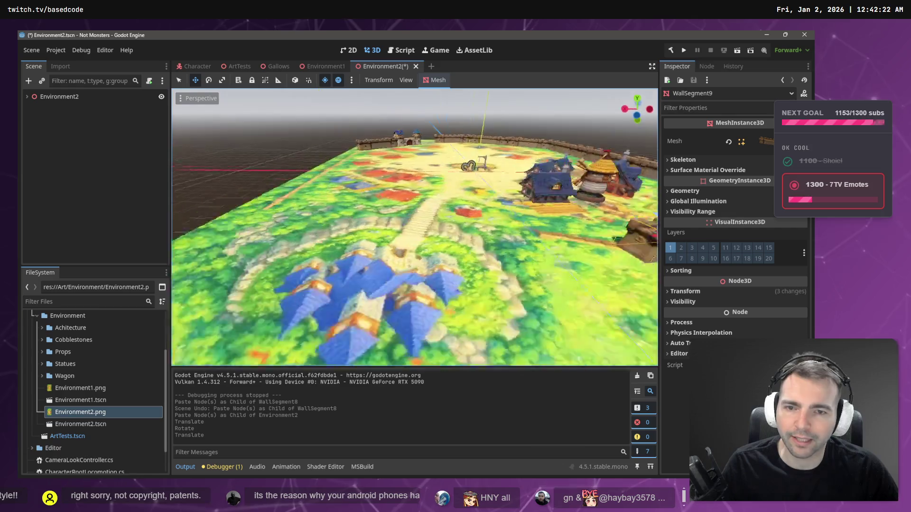
pyautogui.moveTo(371, 211); pyautogui.dragTo(371, 211)
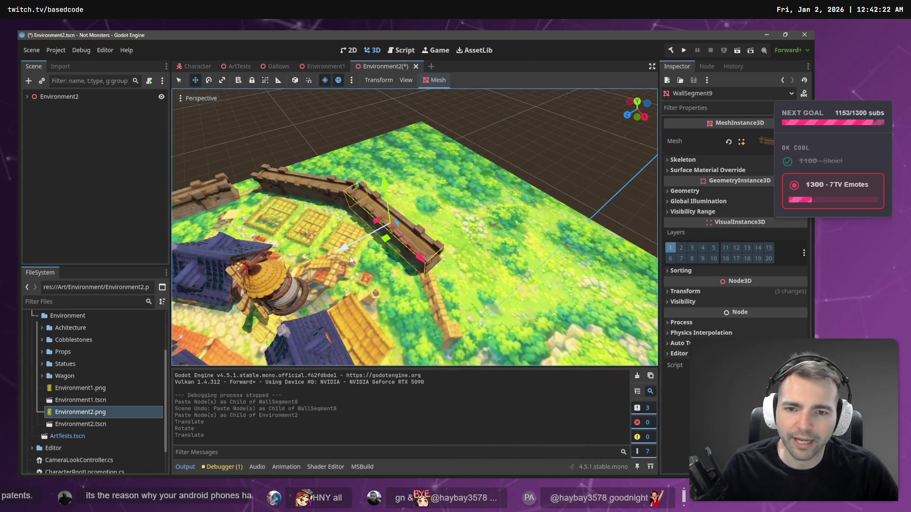
pyautogui.moveTo(347, 250); pyautogui.dragTo(342, 252)
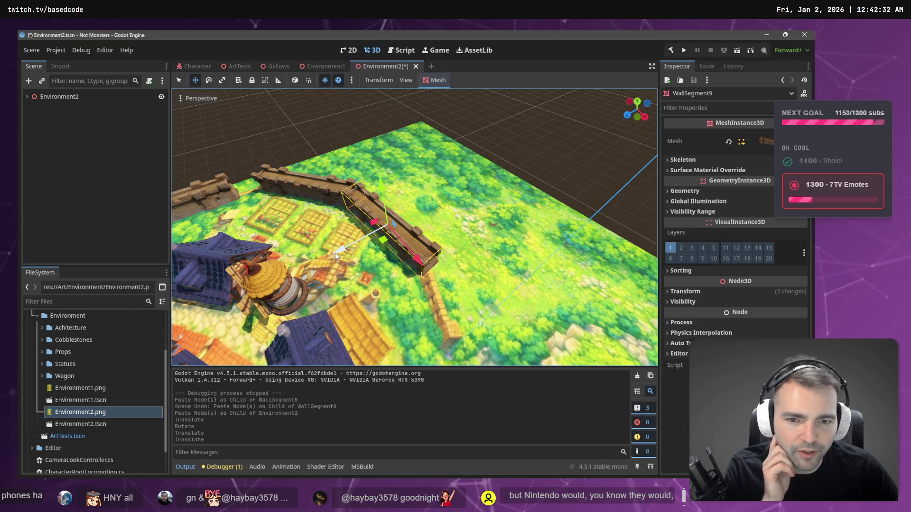
pyautogui.scroll(-5, 366, 238)
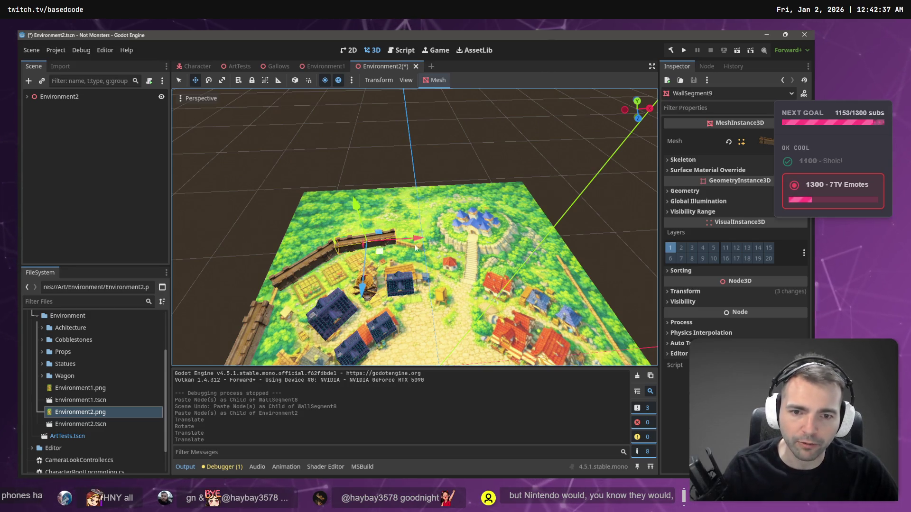
# - Paste another wall segment, slide it right along X and rotate it about 34 degrees
pyautogui.hotkey('ctrl', 'v')
pyautogui.moveTo(414, 237); pyautogui.dragTo(471, 240)
pyautogui.press('e')
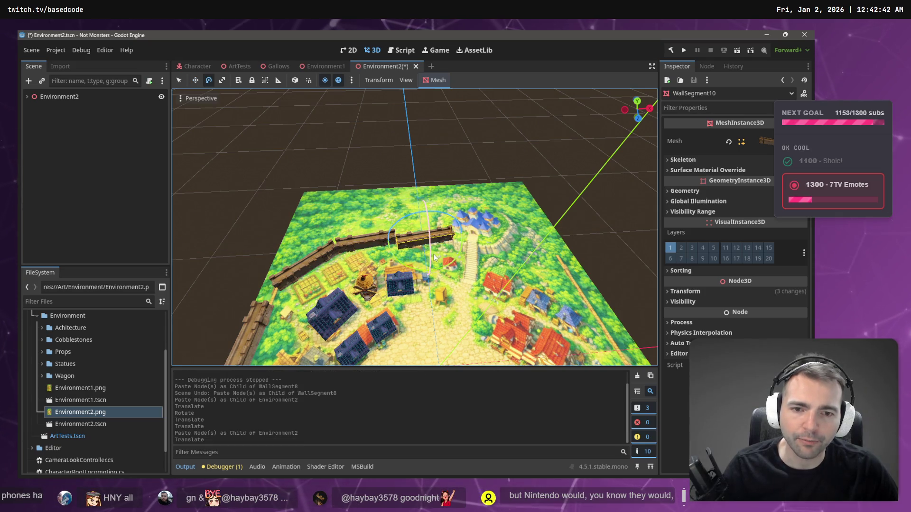
pyautogui.moveTo(417, 268)
pyautogui.mouseDown()
pyautogui.moveTo(395, 261)
pyautogui.moveTo(447, 251)
pyautogui.moveTo(360, 223)
pyautogui.moveTo(294, 228)
pyautogui.mouseUp()
pyautogui.press('w')
pyautogui.click(480, 173)
# - Nudge WallSegment7 along its Z axis, then view the whole walled map
pyautogui.moveTo(431, 245)
pyautogui.mouseDown()
pyautogui.moveTo(412, 199)
pyautogui.moveTo(444, 207)
pyautogui.mouseUp()
pyautogui.click(444, 217)
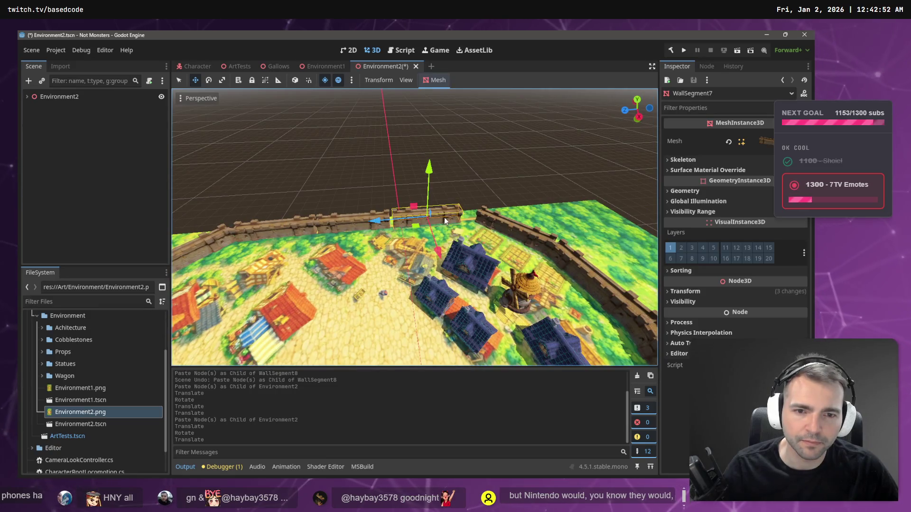
pyautogui.moveTo(374, 223)
pyautogui.mouseDown()
pyautogui.moveTo(366, 224)
pyautogui.moveTo(415, 204)
pyautogui.moveTo(375, 173)
pyautogui.moveTo(380, 208)
pyautogui.mouseUp()
pyautogui.press('f')
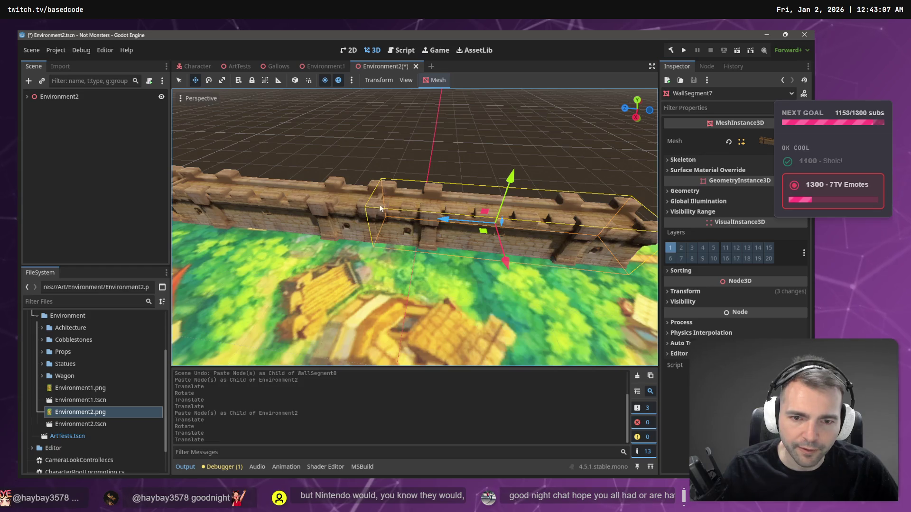
pyautogui.moveTo(444, 218); pyautogui.dragTo(430, 217)
pyautogui.click(423, 155)
pyautogui.moveTo(423, 157); pyautogui.dragTo(423, 157)
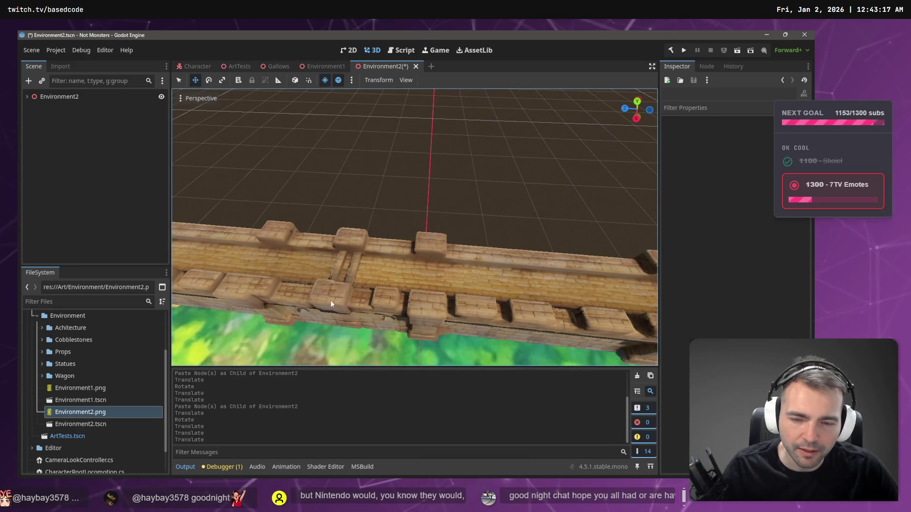
pyautogui.moveTo(346, 288); pyautogui.dragTo(348, 287)
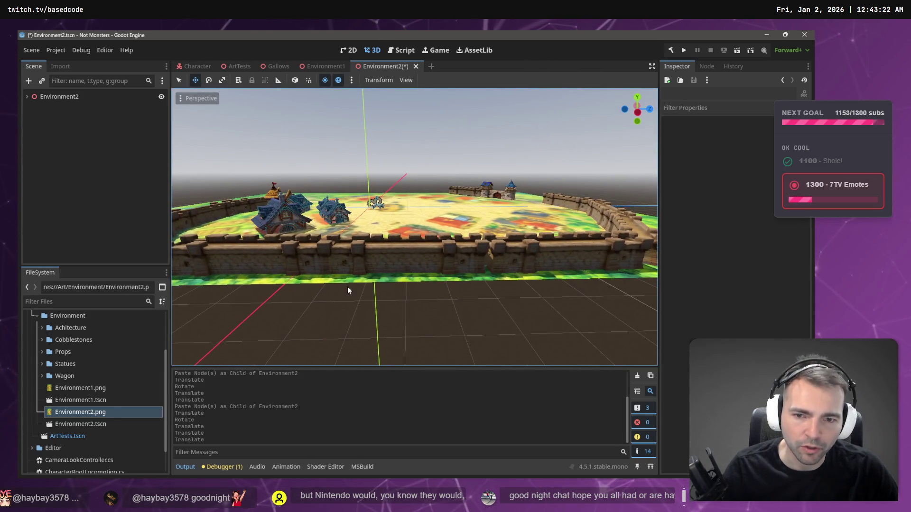
# - Undo the last two wall moves and slide WallSegment7 forward into place
pyautogui.hotkey('ctrl', 'z')
pyautogui.hotkey('ctrl', 'z')
pyautogui.moveTo(290, 263); pyautogui.dragTo(290, 263)
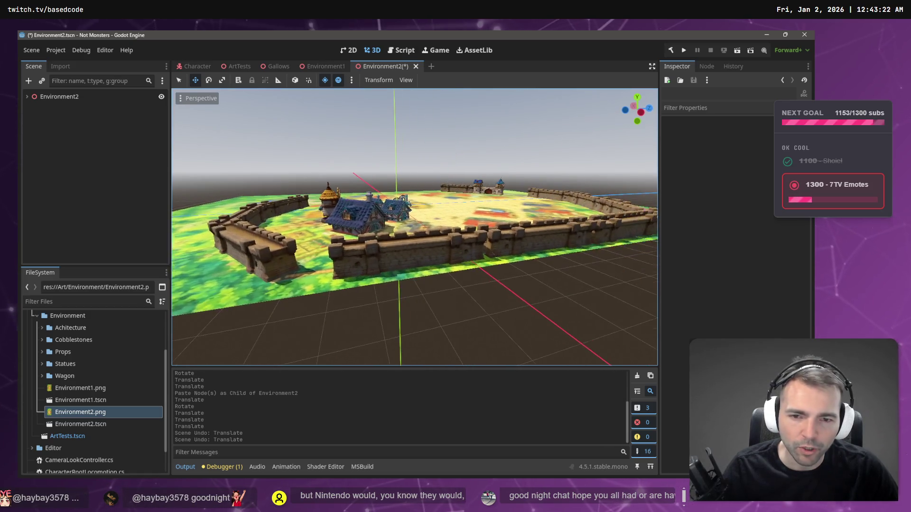
pyautogui.click(363, 257)
pyautogui.moveTo(453, 245)
pyautogui.mouseDown()
pyautogui.moveTo(429, 248)
pyautogui.moveTo(414, 228)
pyautogui.moveTo(404, 239)
pyautogui.mouseUp()
# - Paste a new wall segment copy, move it right and rotate it about 15 degrees
pyautogui.click(236, 156)
pyautogui.moveTo(236, 156); pyautogui.dragTo(354, 283)
pyautogui.click(354, 284)
pyautogui.hotkey('ctrl', 'v')
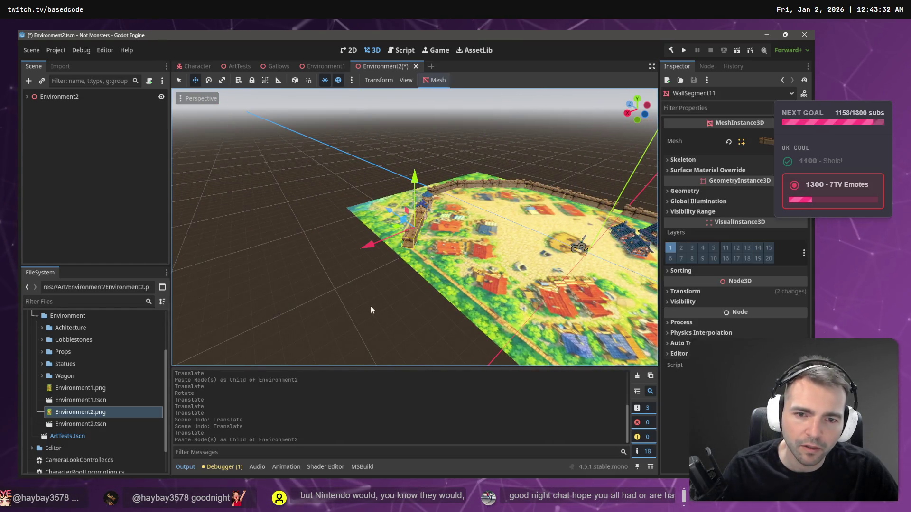
pyautogui.moveTo(406, 297)
pyautogui.mouseDown()
pyautogui.moveTo(319, 269)
pyautogui.moveTo(348, 253)
pyautogui.mouseUp()
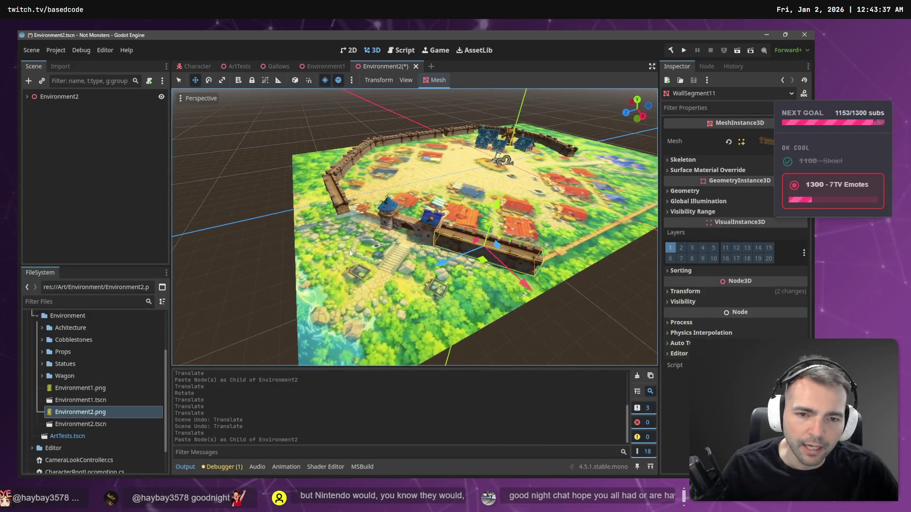
pyautogui.moveTo(444, 266); pyautogui.dragTo(531, 243)
pyautogui.press('e')
pyautogui.moveTo(596, 223)
pyautogui.mouseDown()
pyautogui.moveTo(590, 248)
pyautogui.moveTo(612, 252)
pyautogui.moveTo(639, 275)
pyautogui.moveTo(616, 271)
pyautogui.mouseUp()
pyautogui.press('w')
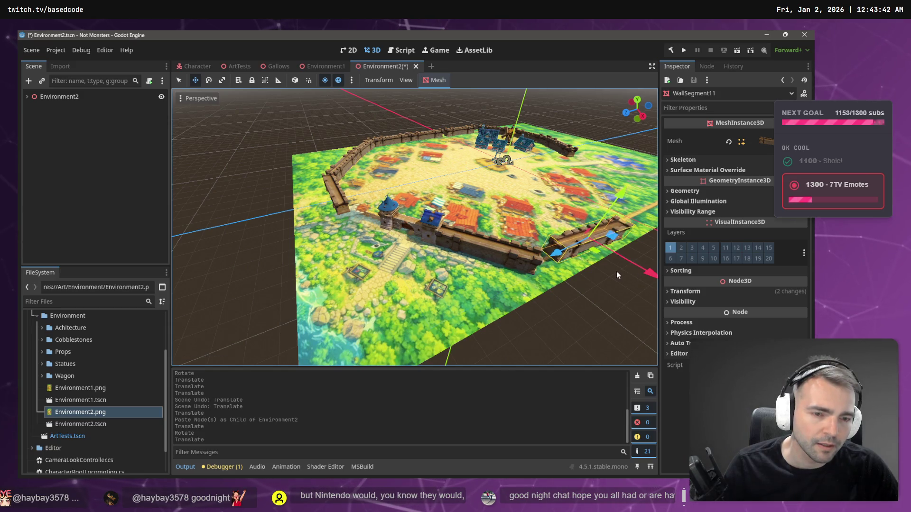
# - Try sliding the new wall segment left along its Z axis, then undo that move
pyautogui.press('f')
pyautogui.scroll(5, 454, 257)
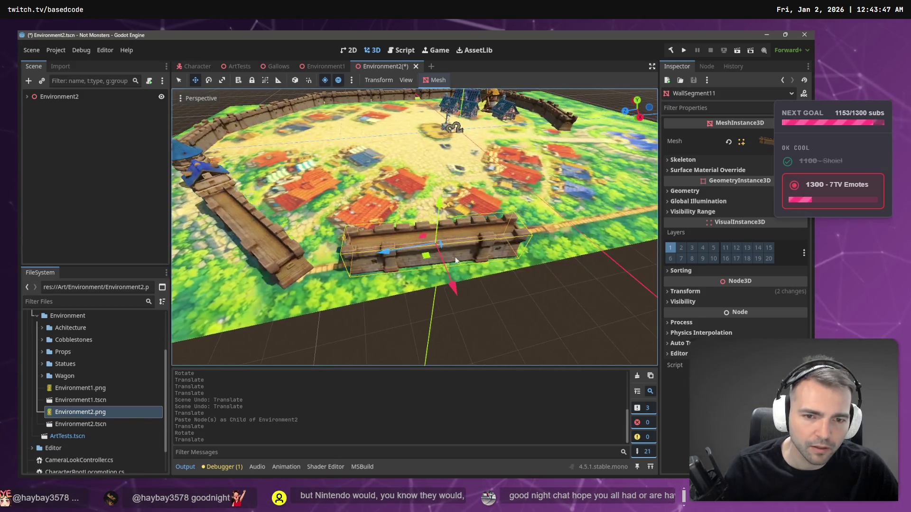
pyautogui.moveTo(395, 249)
pyautogui.mouseDown()
pyautogui.moveTo(386, 255)
pyautogui.moveTo(415, 277)
pyautogui.moveTo(377, 253)
pyautogui.moveTo(365, 260)
pyautogui.mouseUp()
pyautogui.press('w')
pyautogui.hotkey('ctrl', 'z')
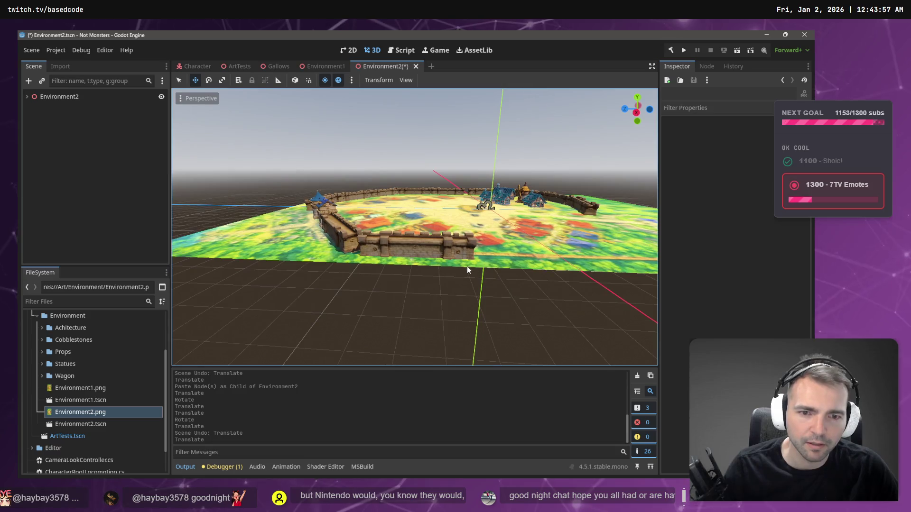
# - Copy WallSegment11 and slide the pasted copy right along the wall line
pyautogui.click(420, 248)
pyautogui.hotkey('ctrl', 'c')
pyautogui.hotkey('ctrl', 'v')
pyautogui.moveTo(368, 245); pyautogui.dragTo(486, 254)
pyautogui.scroll(3, 469, 316)
pyautogui.scroll(-3, 468, 314)
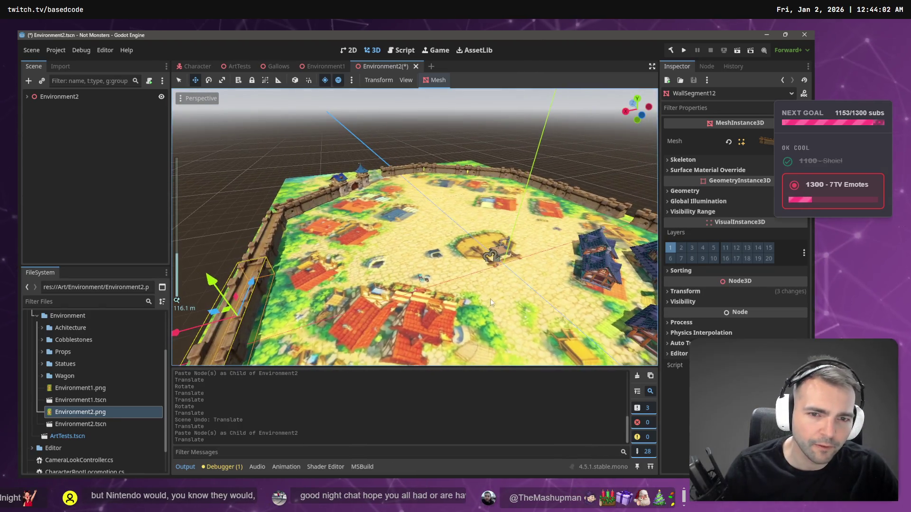
# - Paste one more wall copy and slide it along the wall toward the lower right
pyautogui.moveTo(494, 295); pyautogui.dragTo(495, 295)
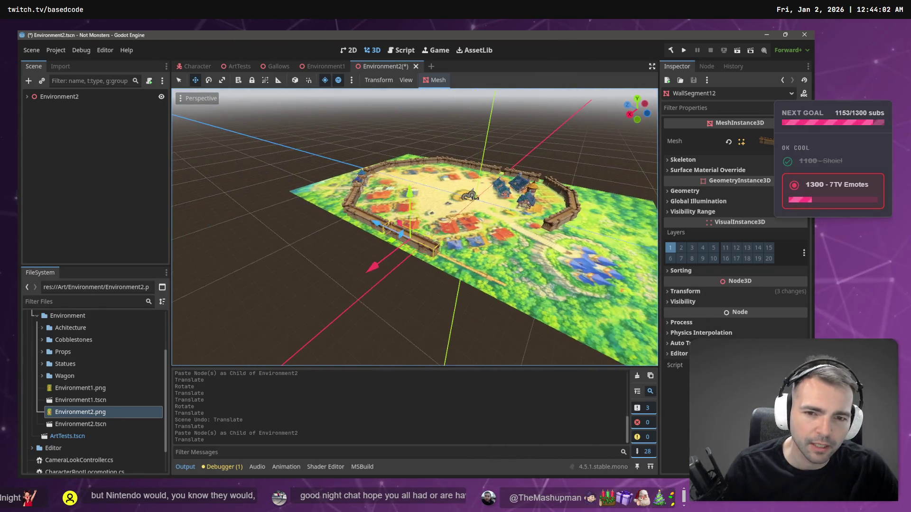
pyautogui.hotkey('ctrl', 'v')
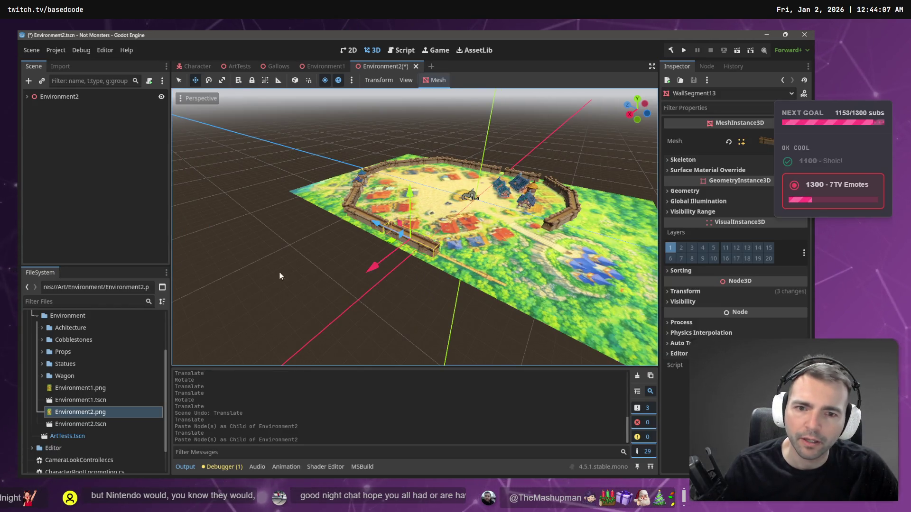
pyautogui.hotkey('ctrl', 'z')
pyautogui.click(403, 249)
pyautogui.click(120, 211)
pyautogui.hotkey('ctrl', 'v')
pyautogui.moveTo(399, 240)
pyautogui.mouseDown()
pyautogui.moveTo(420, 260)
pyautogui.moveTo(411, 256)
pyautogui.mouseUp()
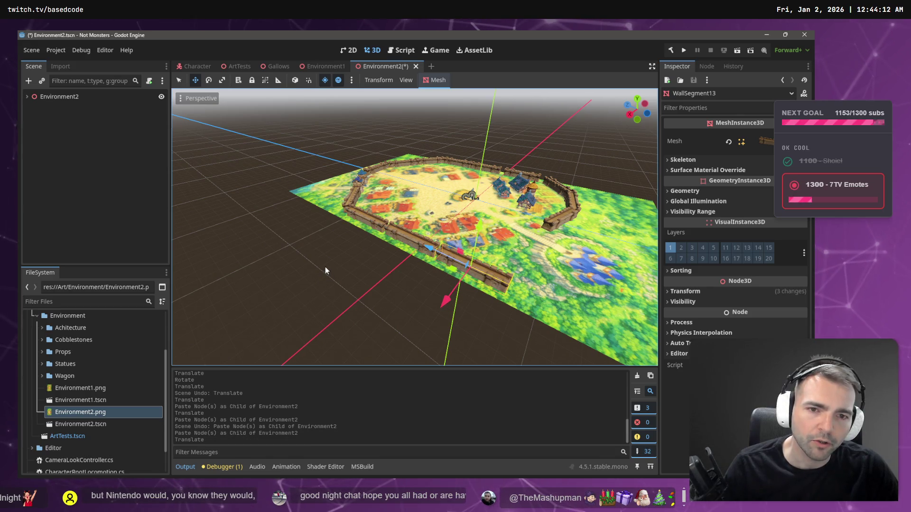
# - From a top view, paste WallSegment14 beside the gate segment
pyautogui.click(328, 273)
pyautogui.scroll(-5, 328, 274)
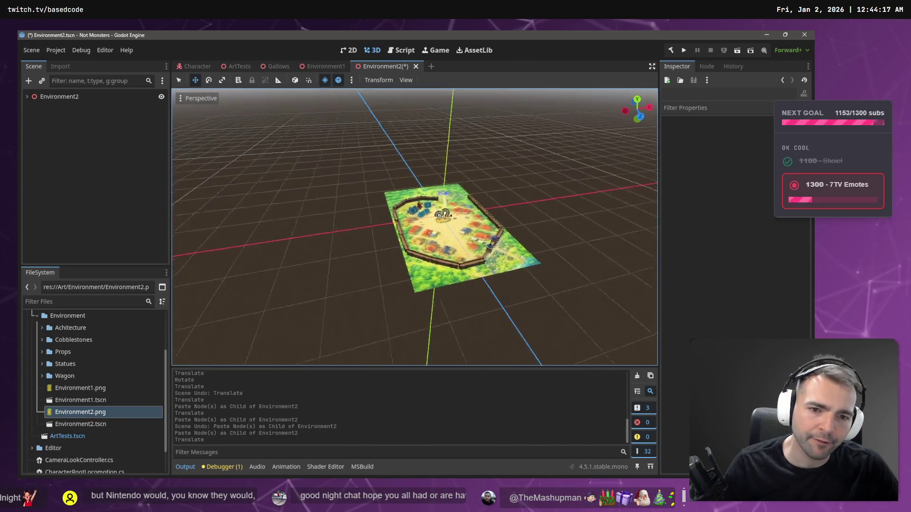
pyautogui.scroll(5, 414, 227)
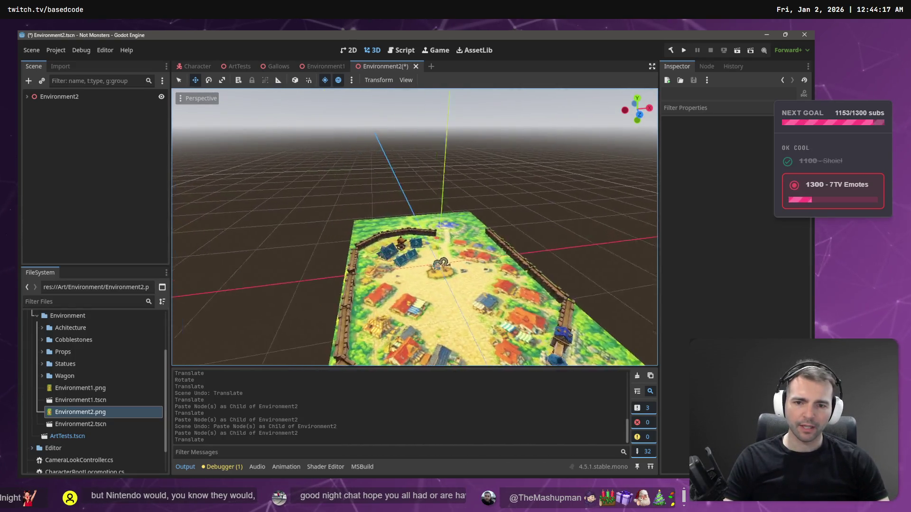
pyautogui.scroll(-3, 322, 242)
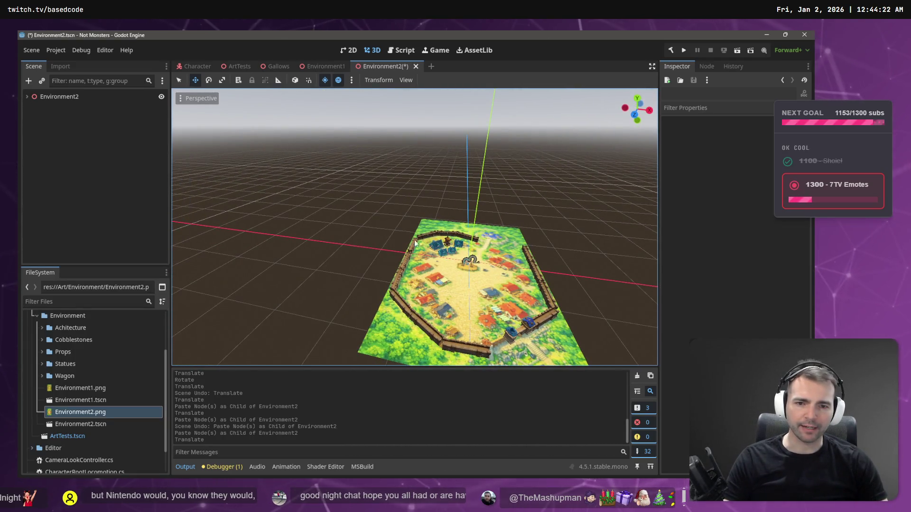
pyautogui.moveTo(618, 224); pyautogui.dragTo(522, 221)
pyautogui.scroll(3, 414, 228)
pyautogui.scroll(-2, 414, 228)
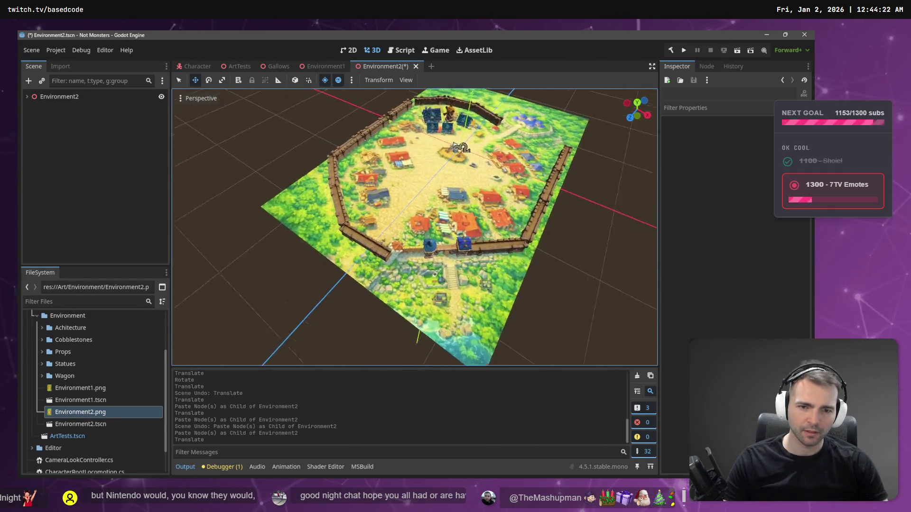
pyautogui.scroll(6, 414, 227)
pyautogui.click(608, 251)
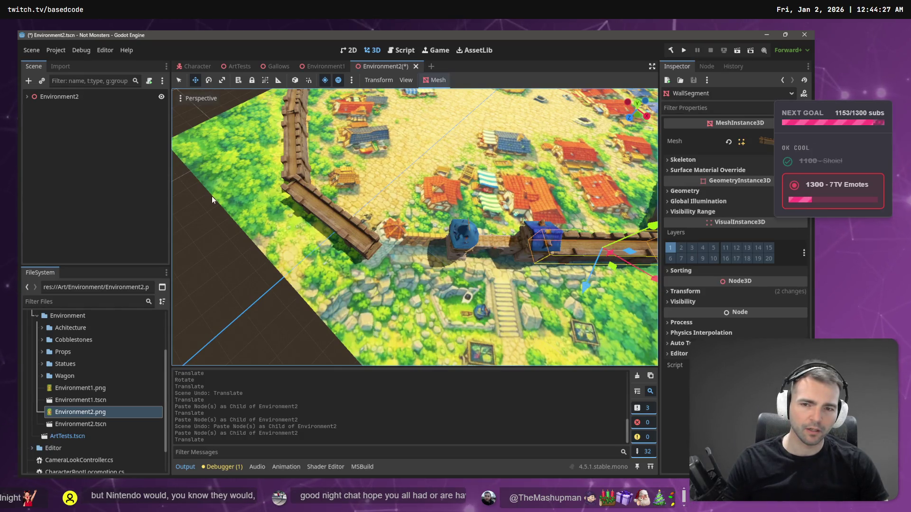
pyautogui.hotkey('ctrl', 'v')
# - Move WallSegment14 left and up into the wall gap and rotate it to fit
pyautogui.scroll(-5, 393, 213)
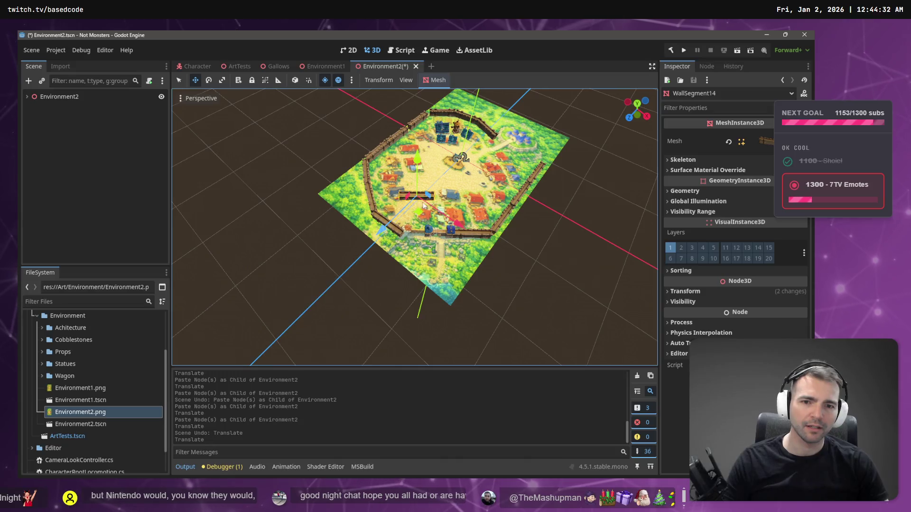
pyautogui.moveTo(418, 212); pyautogui.dragTo(420, 248)
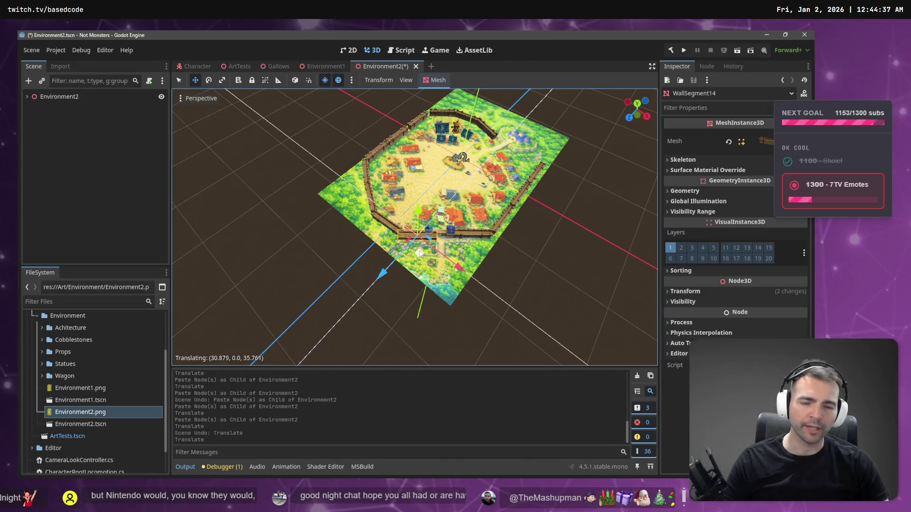
pyautogui.scroll(5, 423, 241)
pyautogui.scroll(2, 424, 241)
pyautogui.moveTo(425, 285)
pyautogui.mouseDown()
pyautogui.moveTo(380, 280)
pyautogui.moveTo(378, 264)
pyautogui.moveTo(374, 287)
pyautogui.moveTo(378, 258)
pyautogui.moveTo(384, 267)
pyautogui.mouseUp()
pyautogui.press('e')
pyautogui.click(278, 203)
# - Slide WallSegment2 left along the X axis and adjust its rotation
pyautogui.click(257, 192)
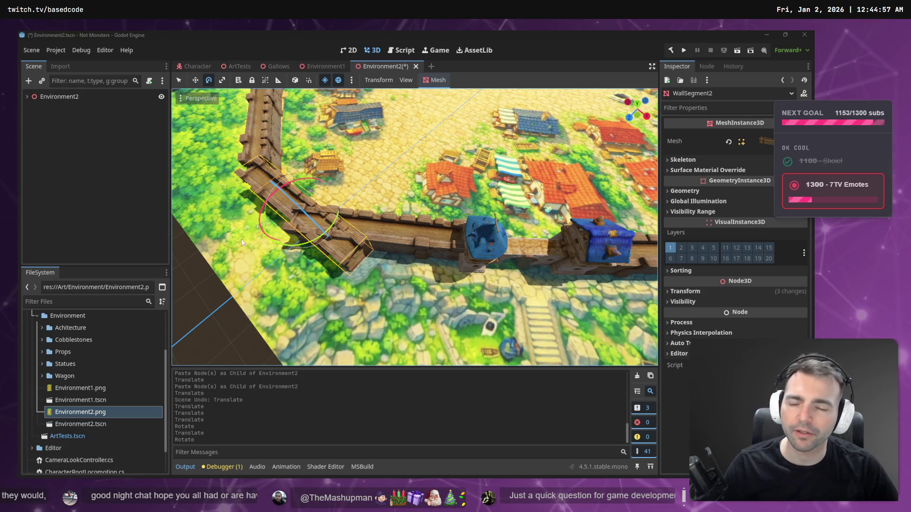
pyautogui.moveTo(241, 235)
pyautogui.mouseDown()
pyautogui.moveTo(408, 209)
pyautogui.moveTo(290, 294)
pyautogui.mouseUp()
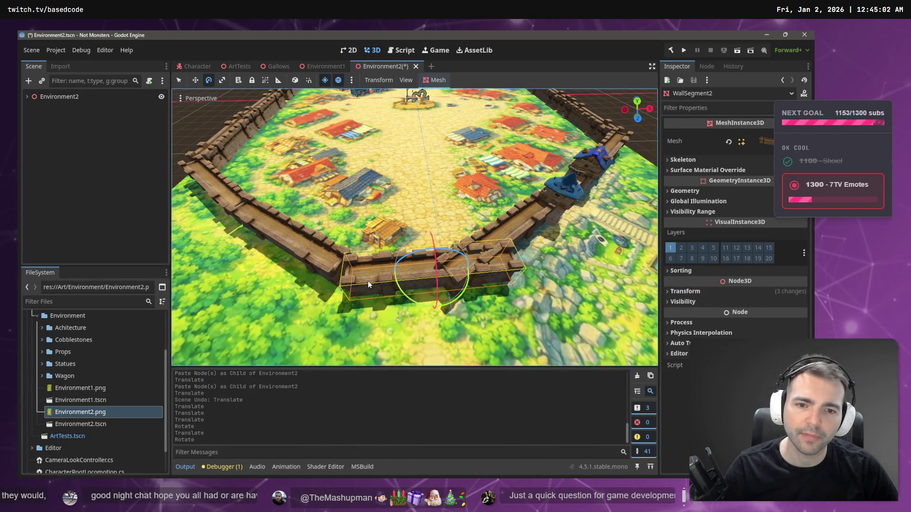
pyautogui.scroll(-3, 368, 280)
pyautogui.click(390, 246)
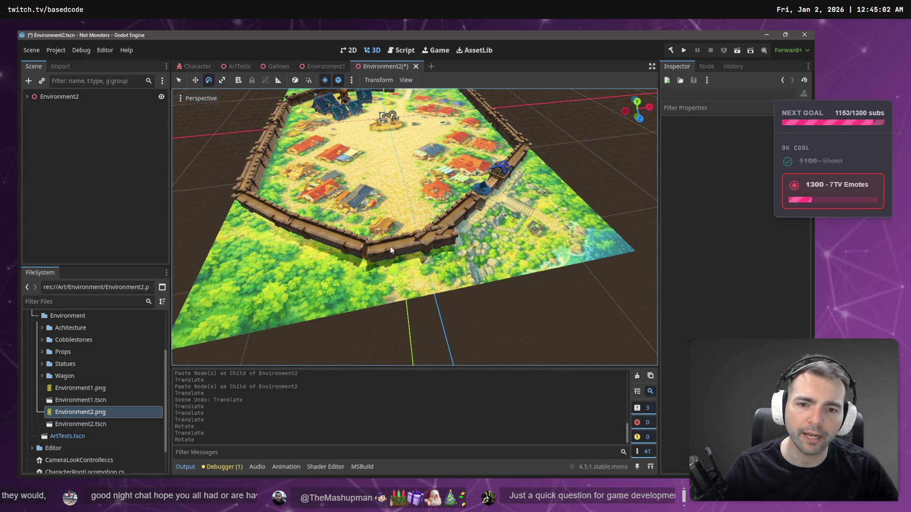
pyautogui.click(390, 247)
pyautogui.moveTo(452, 241)
pyautogui.mouseDown()
pyautogui.moveTo(417, 249)
pyautogui.moveTo(388, 281)
pyautogui.mouseUp()
pyautogui.press('e')
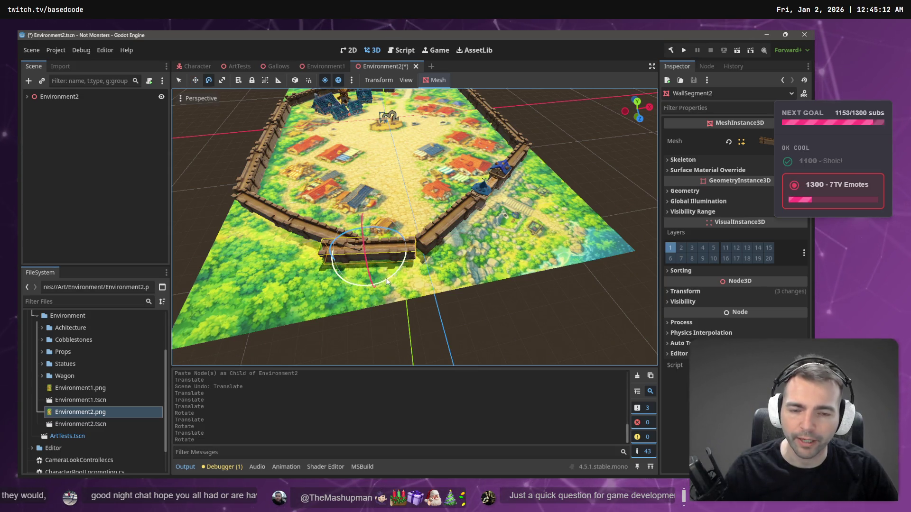
pyautogui.click(439, 318)
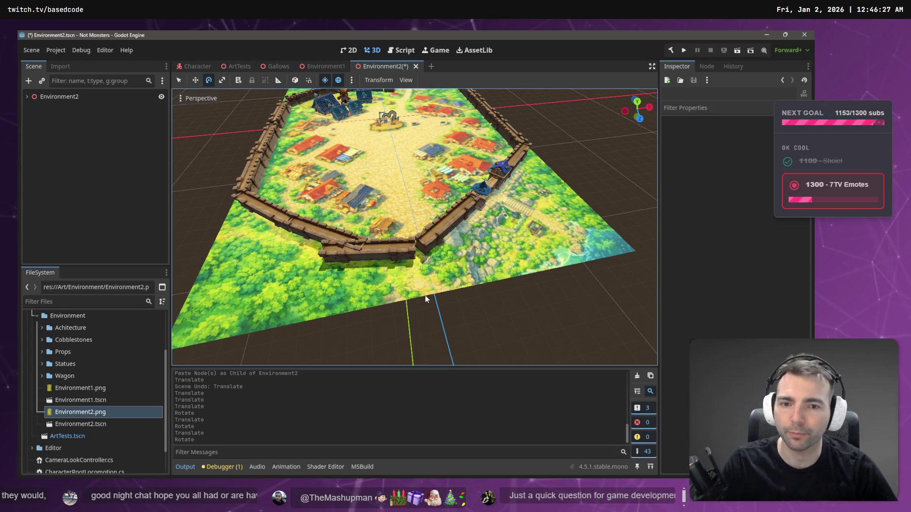
# - Slide WallSegment2 sideways along the ground and nudge it into line
pyautogui.click(396, 246)
pyautogui.press('w')
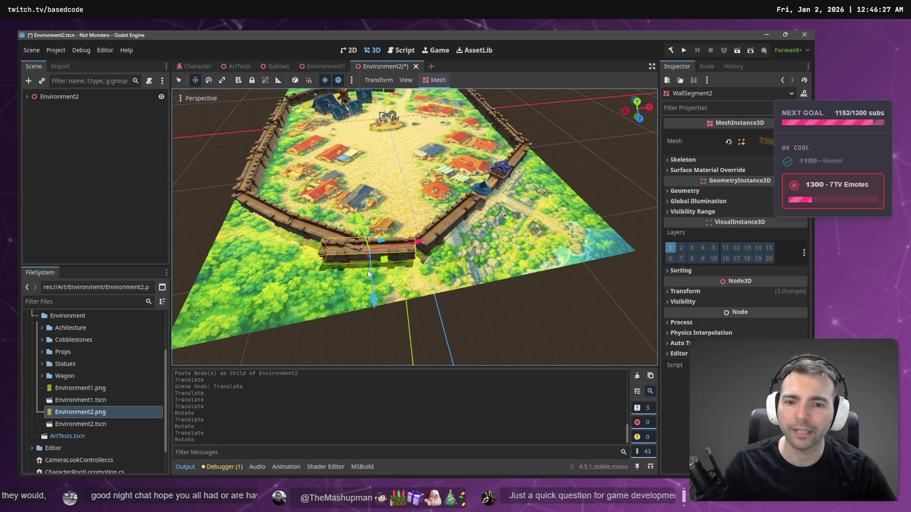
pyautogui.moveTo(384, 263); pyautogui.dragTo(379, 281)
pyautogui.press('e')
pyautogui.press('w')
pyautogui.moveTo(378, 281)
pyautogui.mouseDown()
pyautogui.moveTo(373, 297)
pyautogui.moveTo(371, 283)
pyautogui.mouseUp()
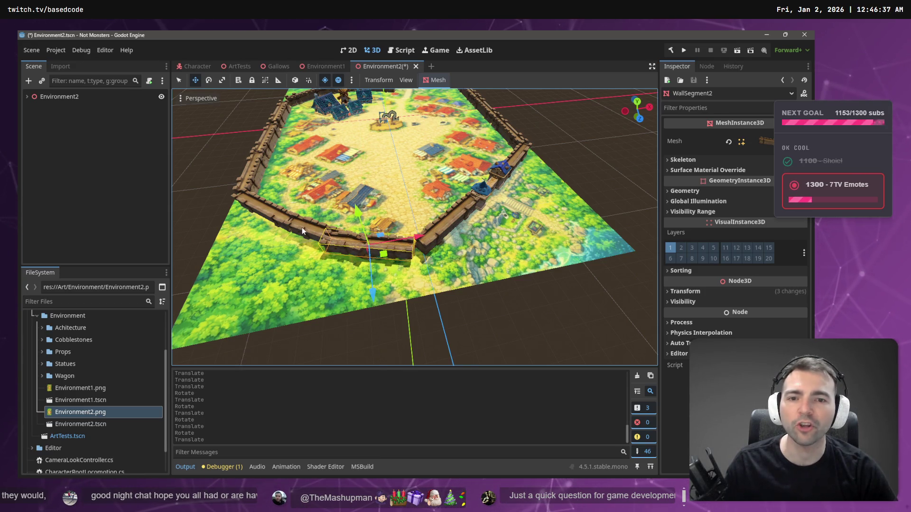
# - Cancel a first WallSegment3 deletion and nudge WallSegment2 further into position
pyautogui.click(302, 227)
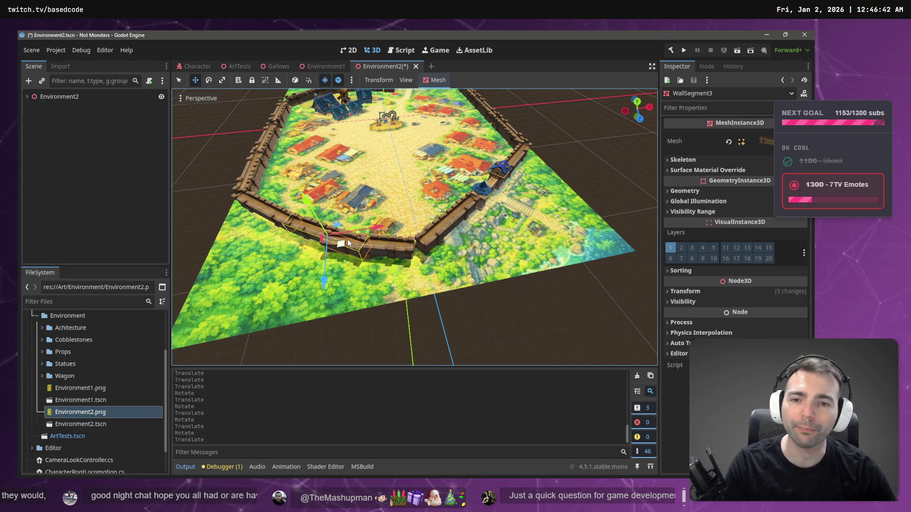
pyautogui.press('Delete')
pyautogui.click(429, 260)
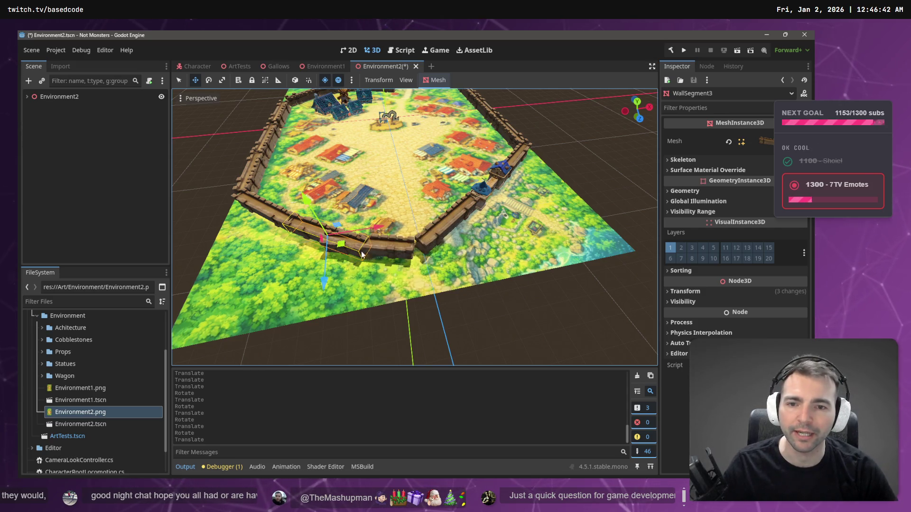
pyautogui.click(384, 254)
pyautogui.moveTo(384, 254); pyautogui.dragTo(305, 231)
# - Delete the overlapping WallSegment3 and reselect WallSegment2
pyautogui.click(305, 229)
pyautogui.press('Delete')
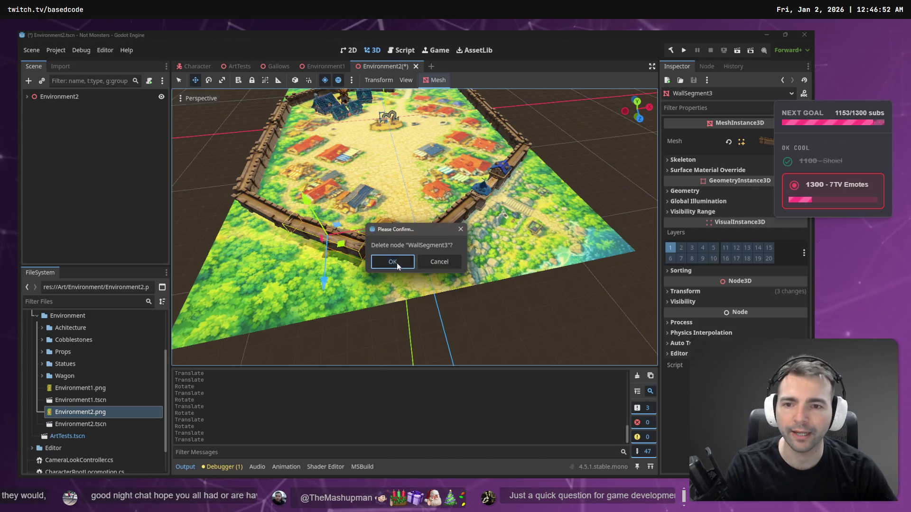
pyautogui.click(397, 262)
pyautogui.click(373, 250)
pyautogui.press('r')
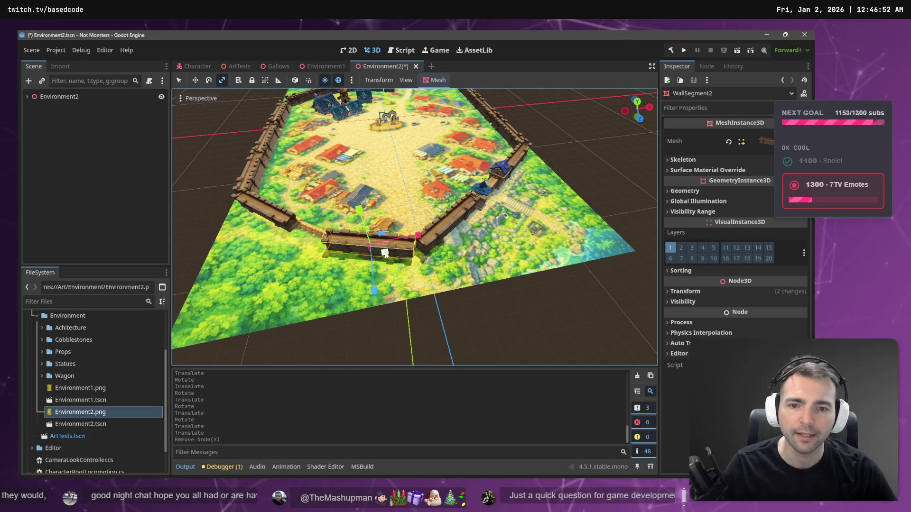
# - Stretch WallSegment2 wider with the scale gizmo, undoing the extra stretch
pyautogui.moveTo(385, 254); pyautogui.dragTo(390, 253)
pyautogui.hotkey('ctrl', 'z')
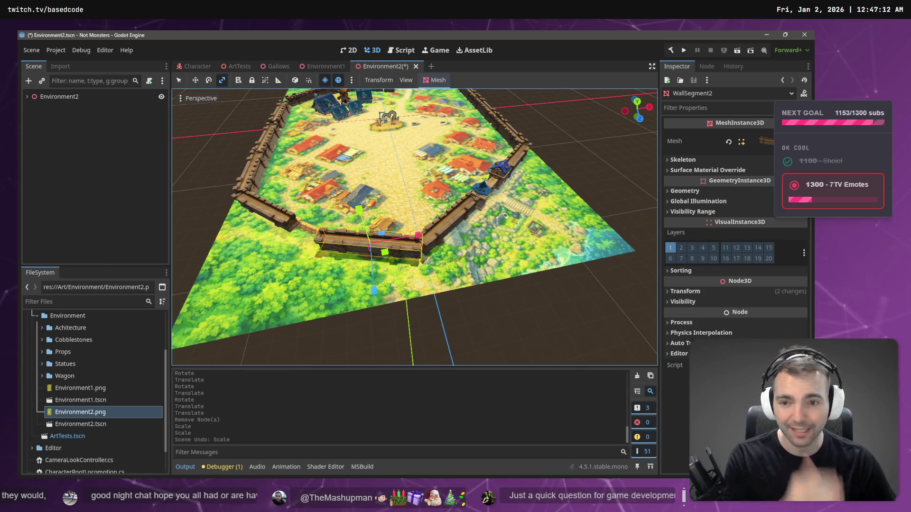
# - Select WallSegment4 and reset its mistyped Inspector X scale back to 1
pyautogui.click(262, 207)
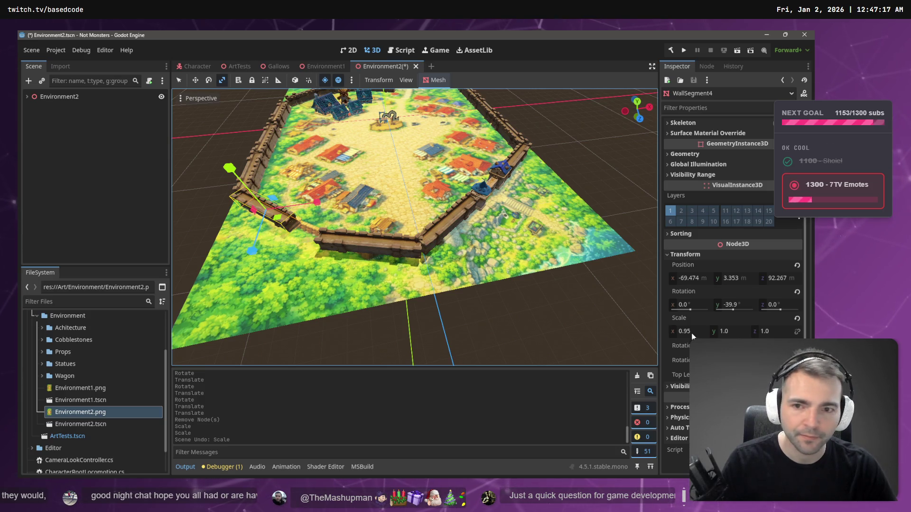
pyautogui.click(691, 332)
pyautogui.press('Return')
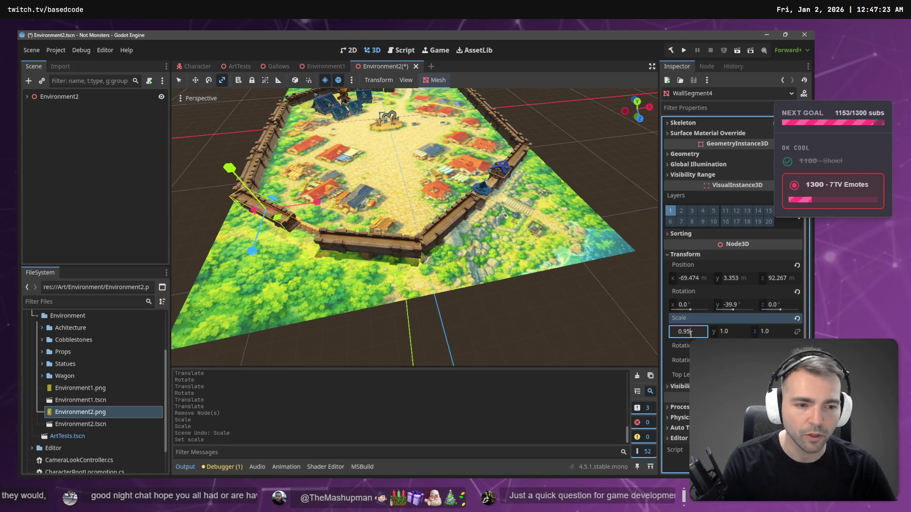
pyautogui.write('1')
pyautogui.press('Return')
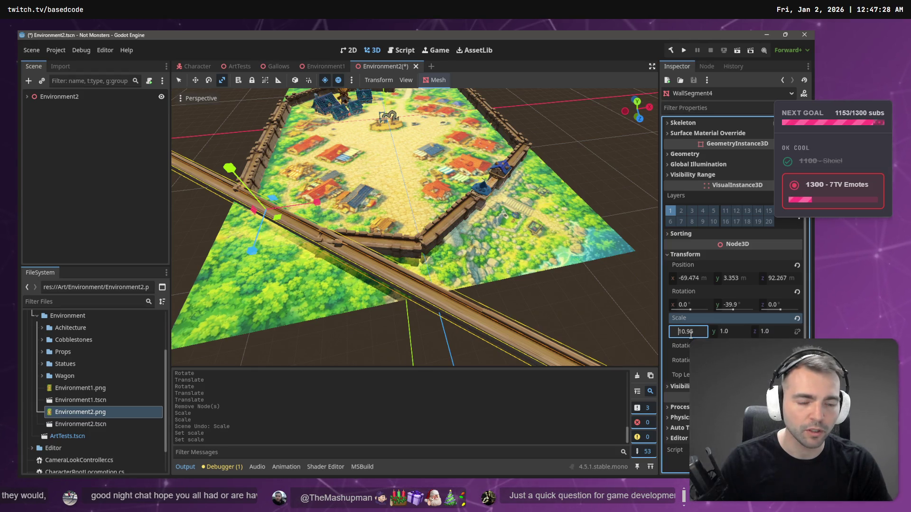
pyautogui.hotkey('ctrl', 'a')
pyautogui.write('1')
pyautogui.press('Return')
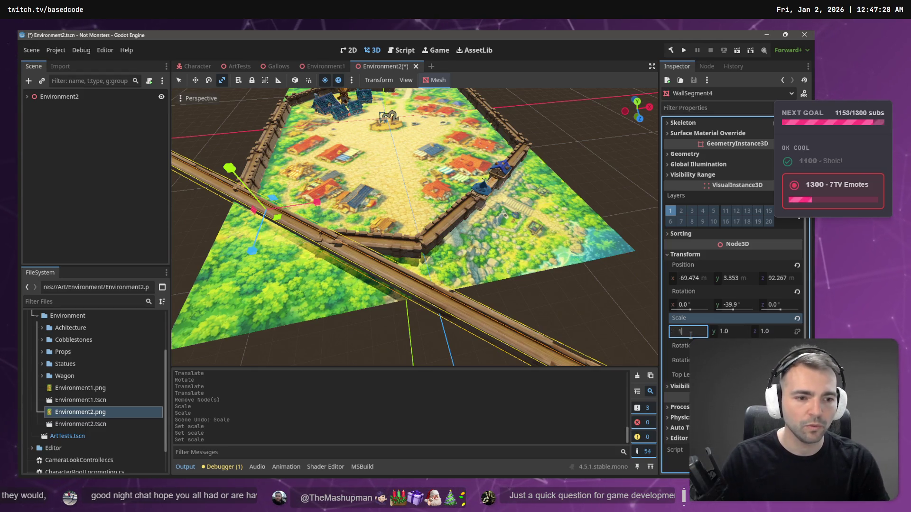
pyautogui.press('Return')
# - Set WallSegment4's X scale to 1.4, then lower it to 1.3
pyautogui.write('1.4')
pyautogui.press('Return')
pyautogui.hotkey('ctrl', 'a')
pyautogui.write('1.3')
pyautogui.write('w')
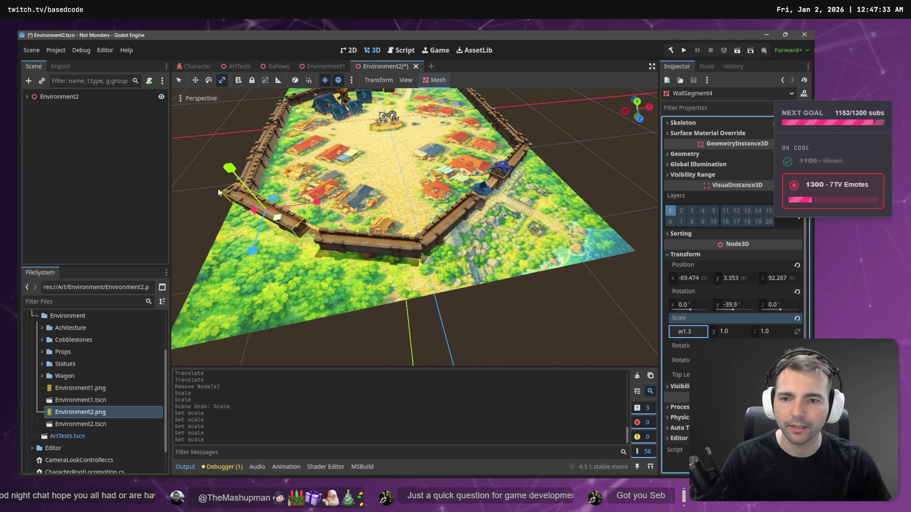
pyautogui.click(230, 196)
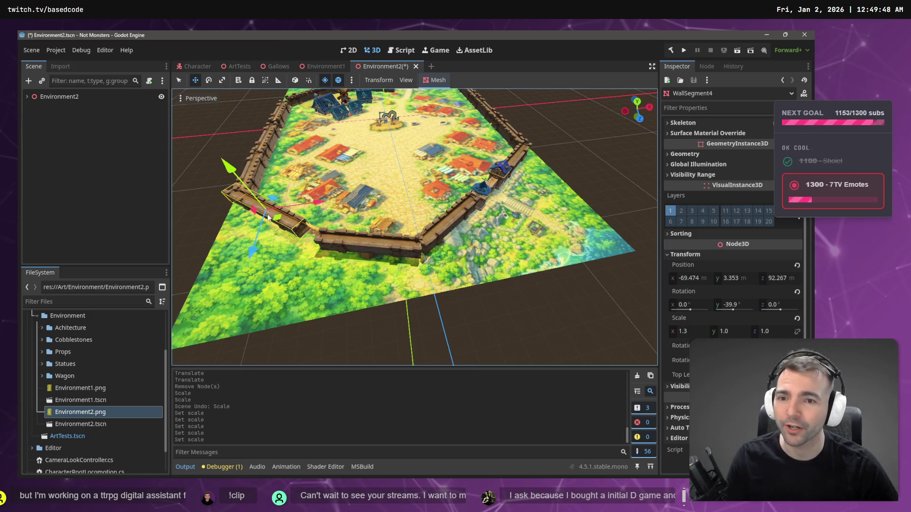
pyautogui.moveTo(277, 218); pyautogui.dragTo(290, 227)
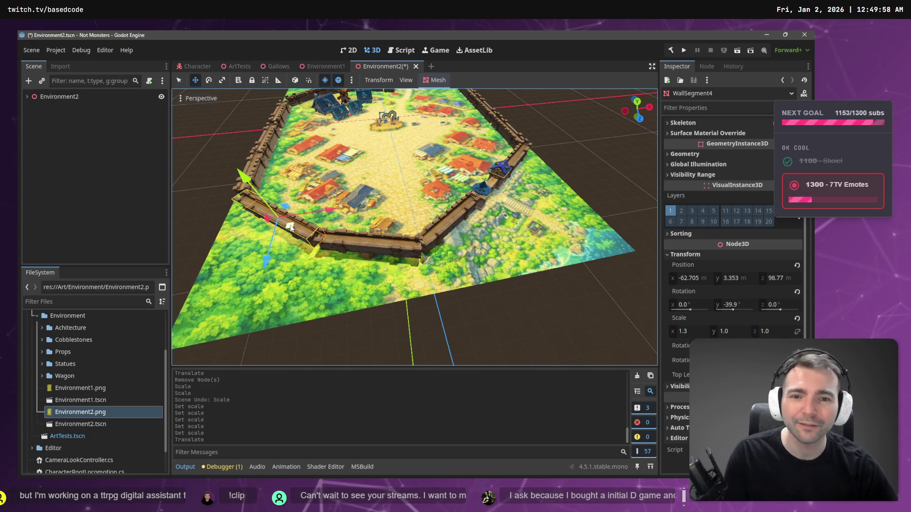
# - Save the Environment2 scene and launch a playtest with F5
pyautogui.click(208, 181)
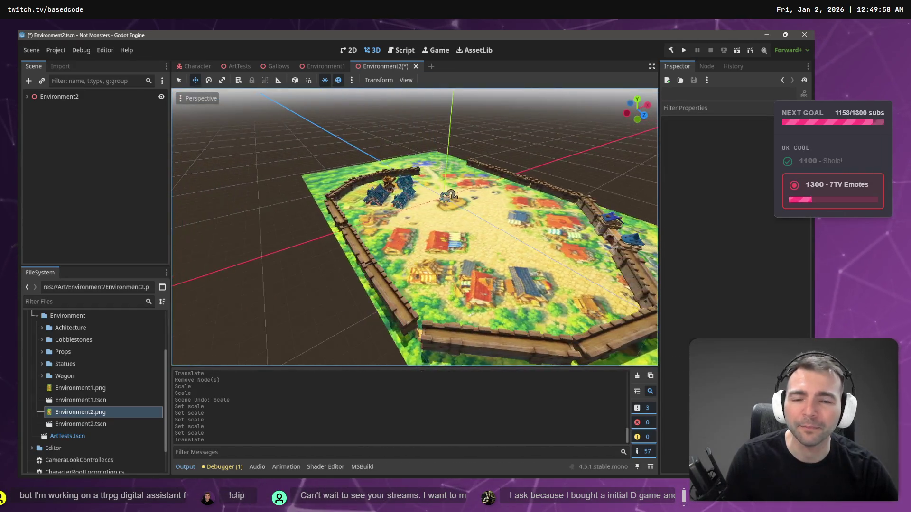
pyautogui.hotkey('ctrl', 's')
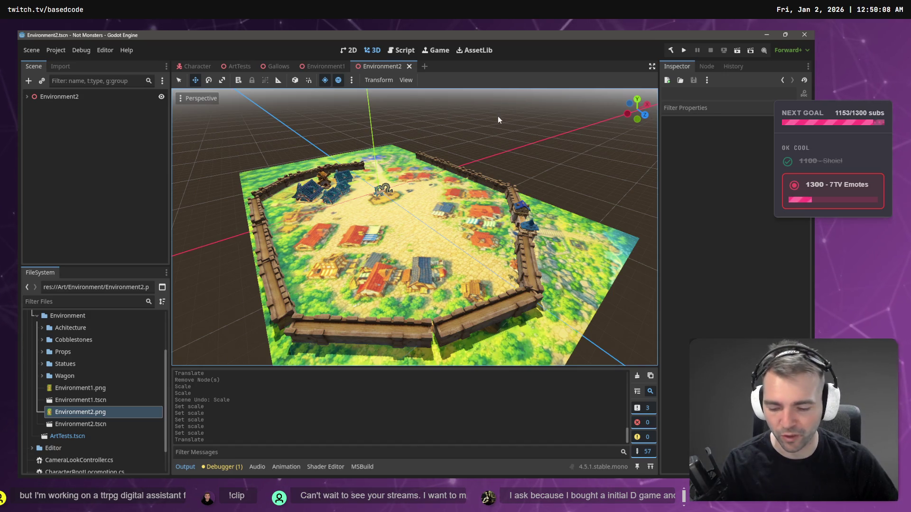
pyautogui.press('F5')
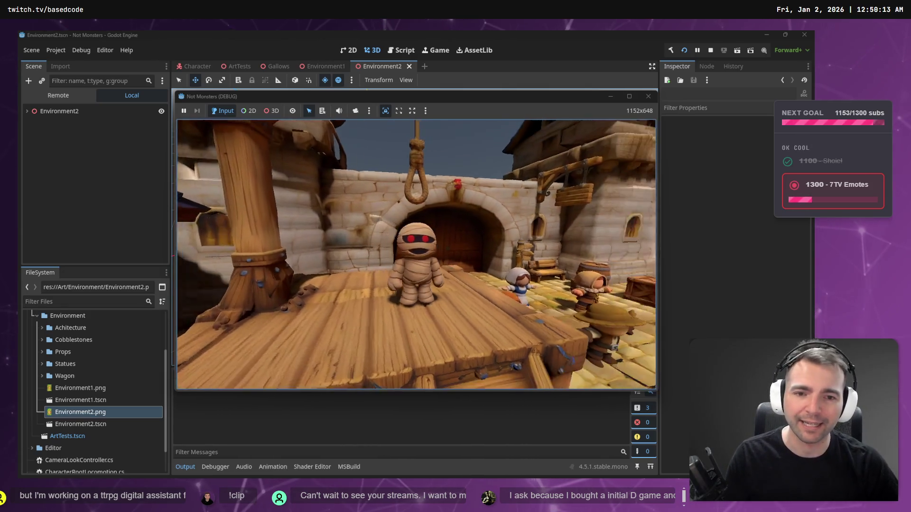
# - Relaunch the game and run the mummy over the wagon and gallows platform
pyautogui.press('Escape')
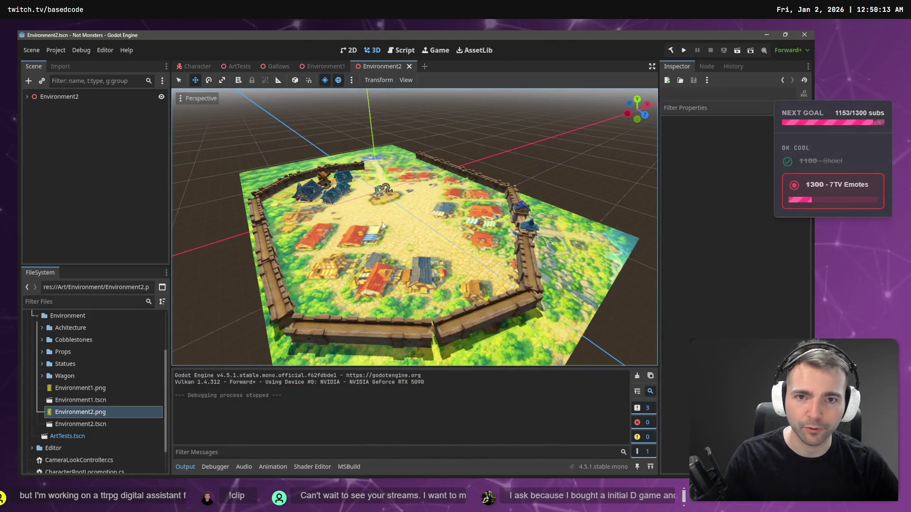
pyautogui.press('F5')
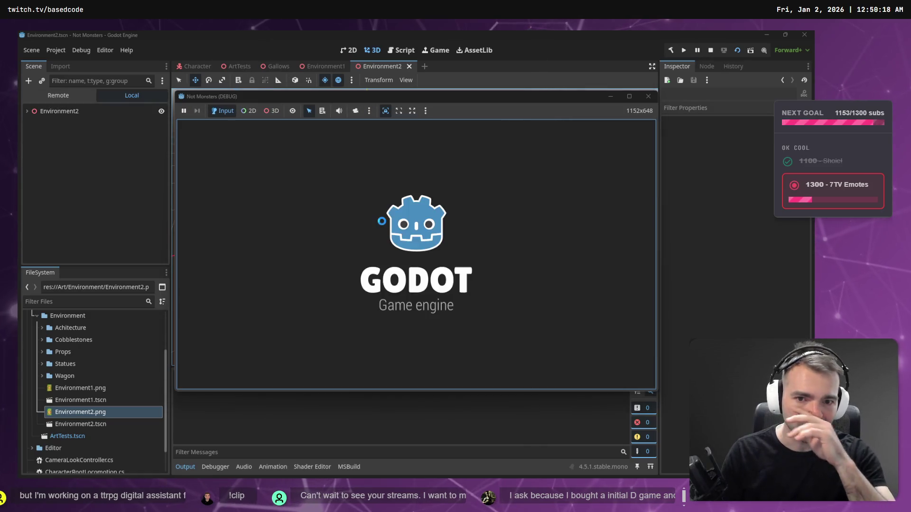
pyautogui.press('w')
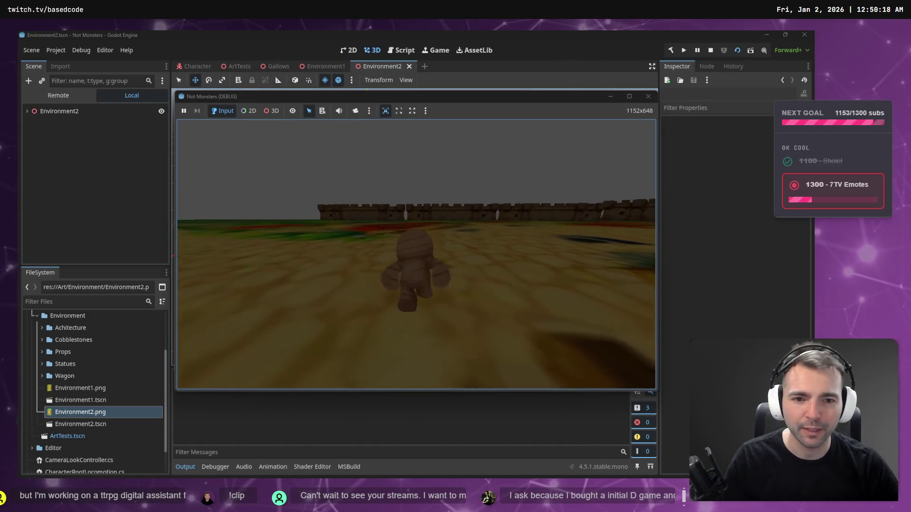
pyautogui.press('w')
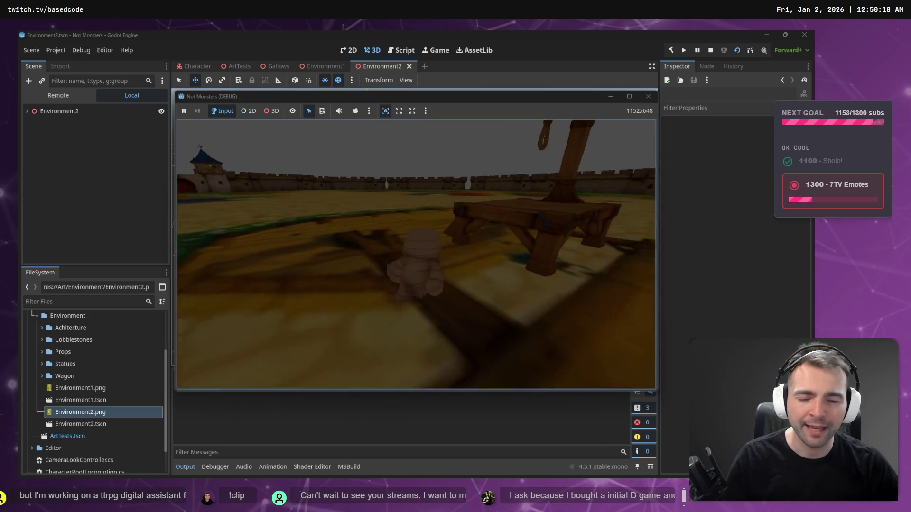
pyautogui.press('w')
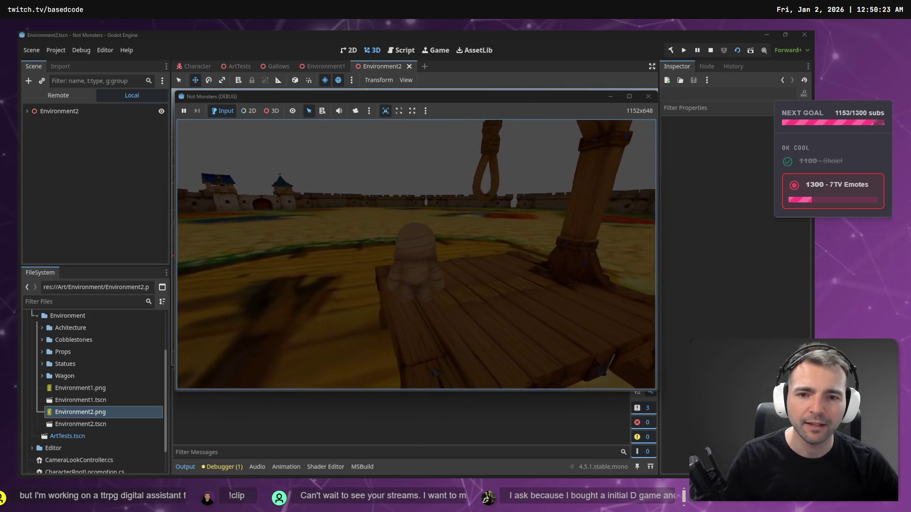
pyautogui.press('w')
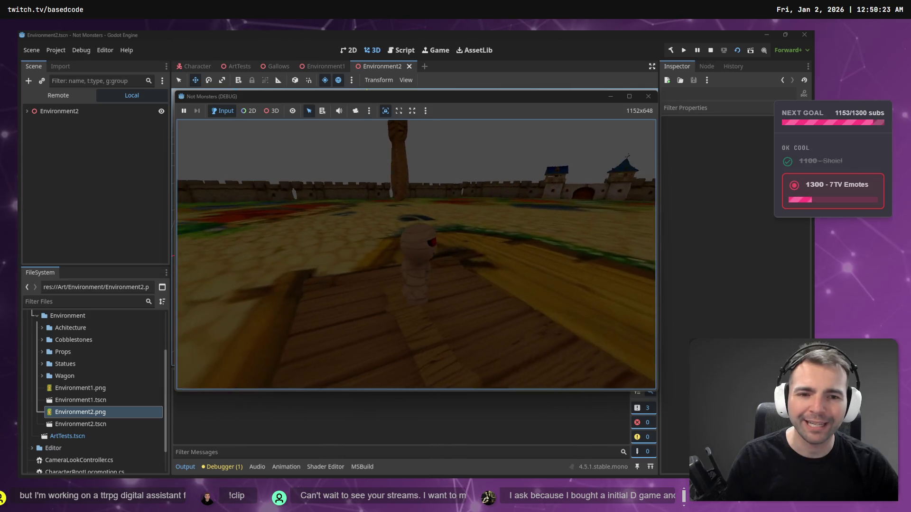
# - Run the mummy across the square and down the village street toward a house
pyautogui.press('w')
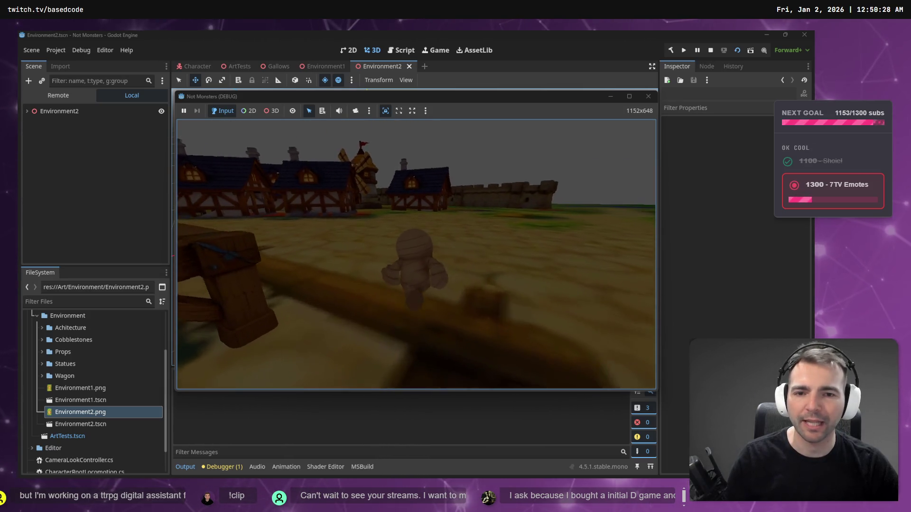
pyautogui.press('w')
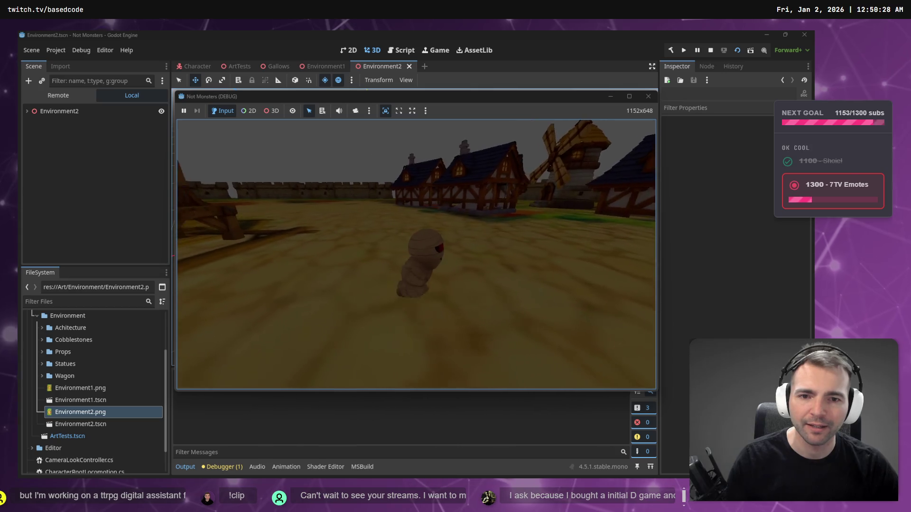
pyautogui.press('w')
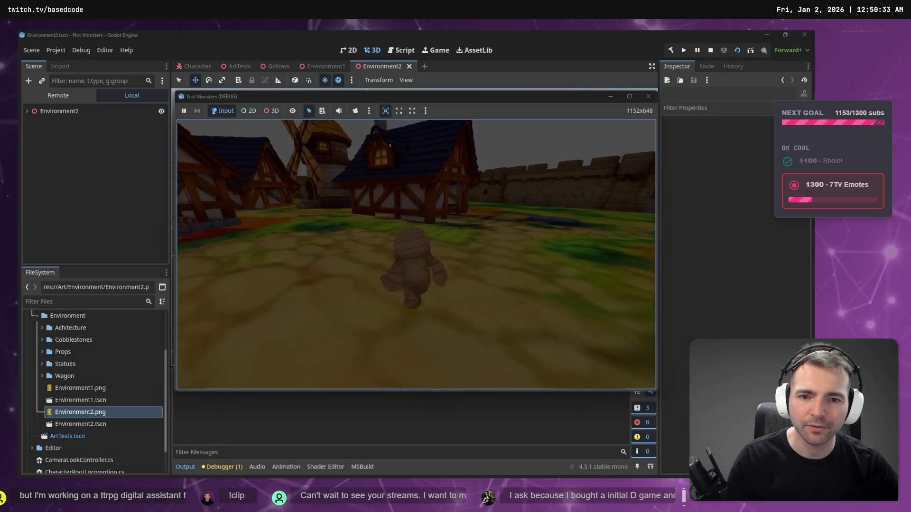
pyautogui.press('w')
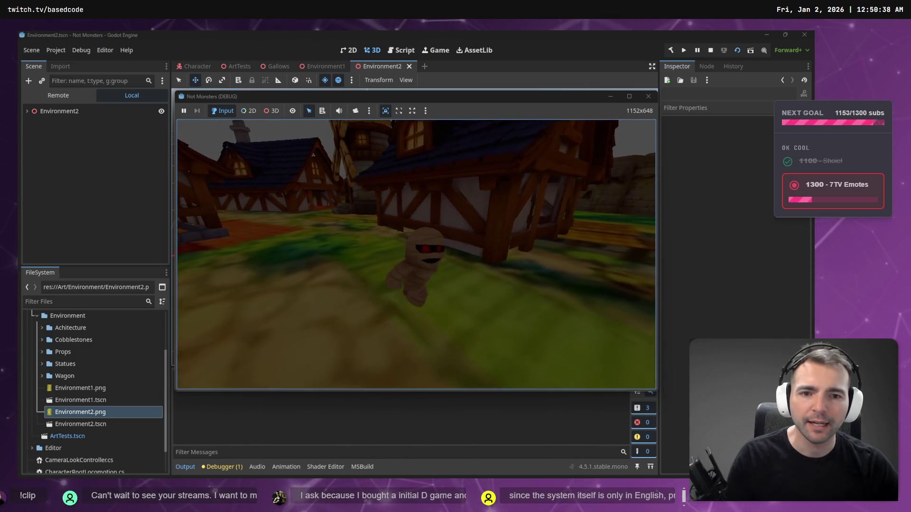
pyautogui.press('w')
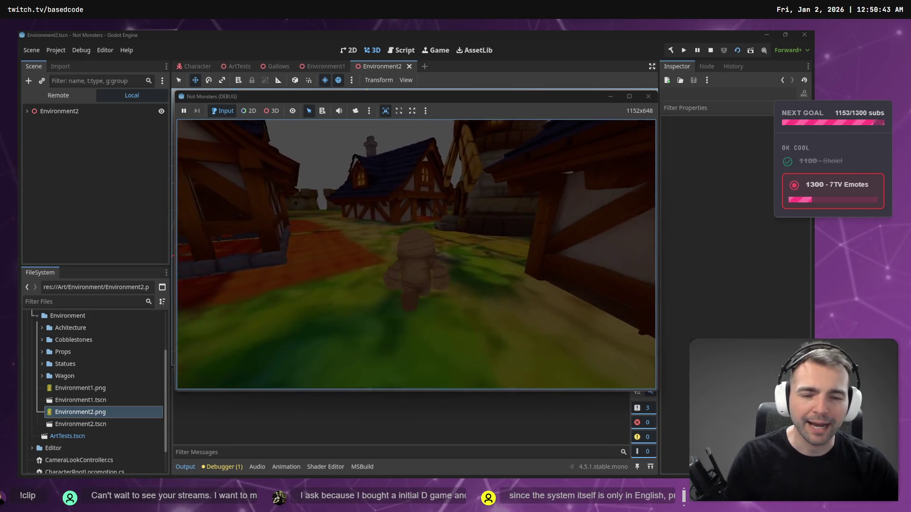
pyautogui.press('w')
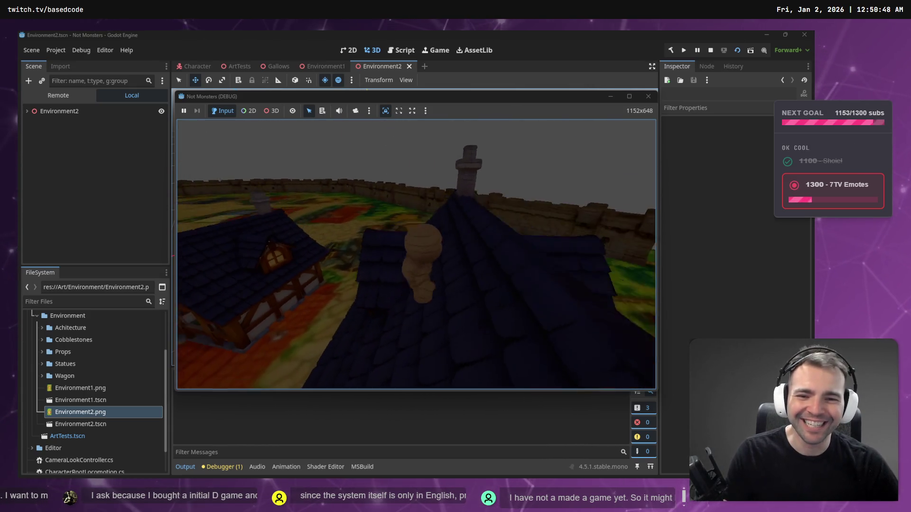
# - Walk the mummy down the street past the windmill toward the distant wall
pyautogui.press('w')
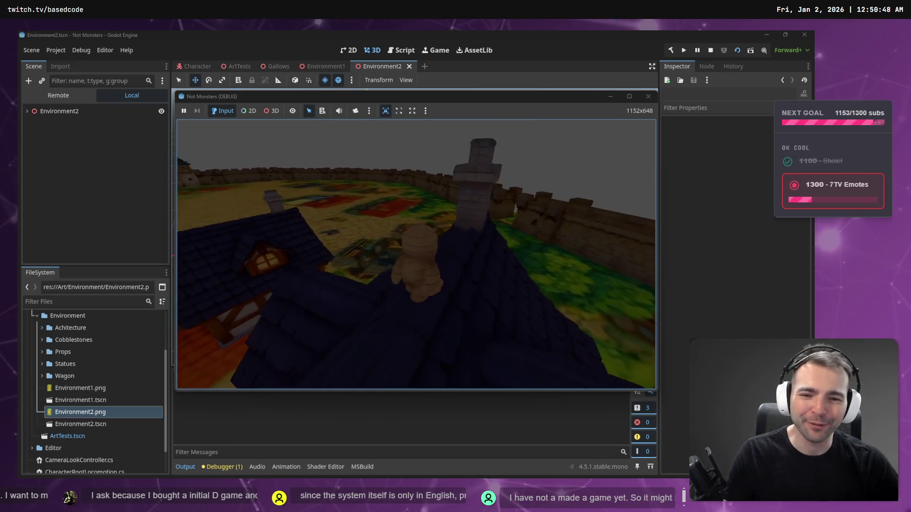
pyautogui.press('w')
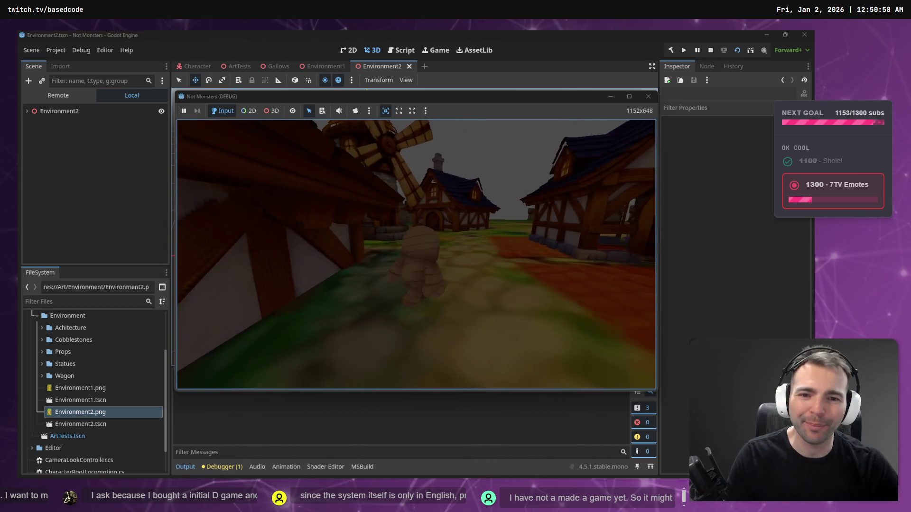
pyautogui.press('w')
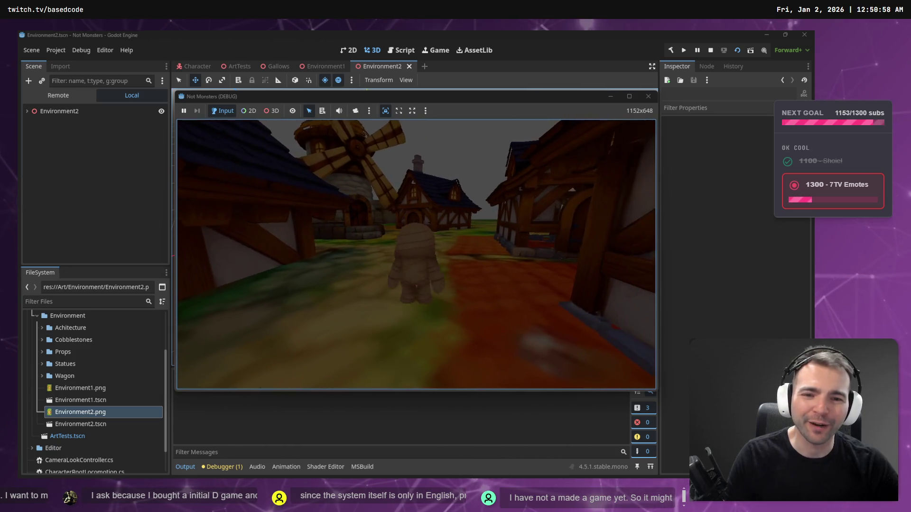
pyautogui.press('w')
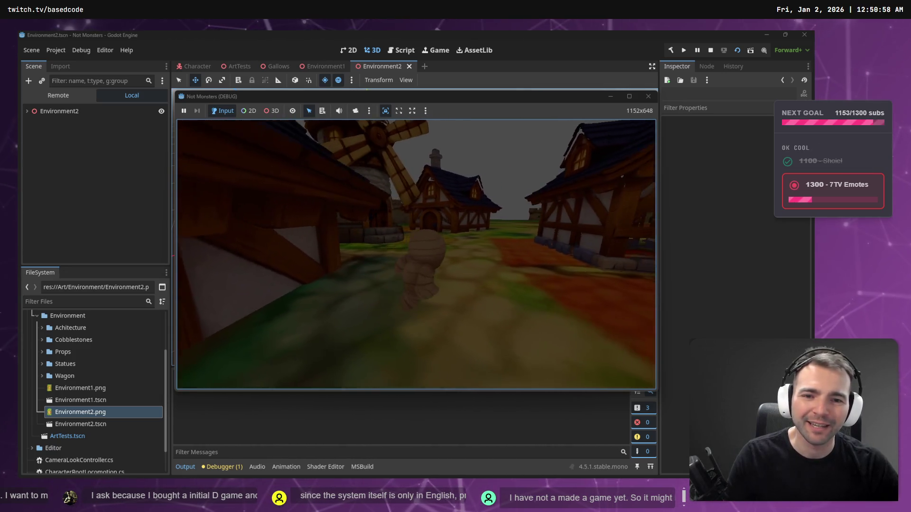
pyautogui.press('w')
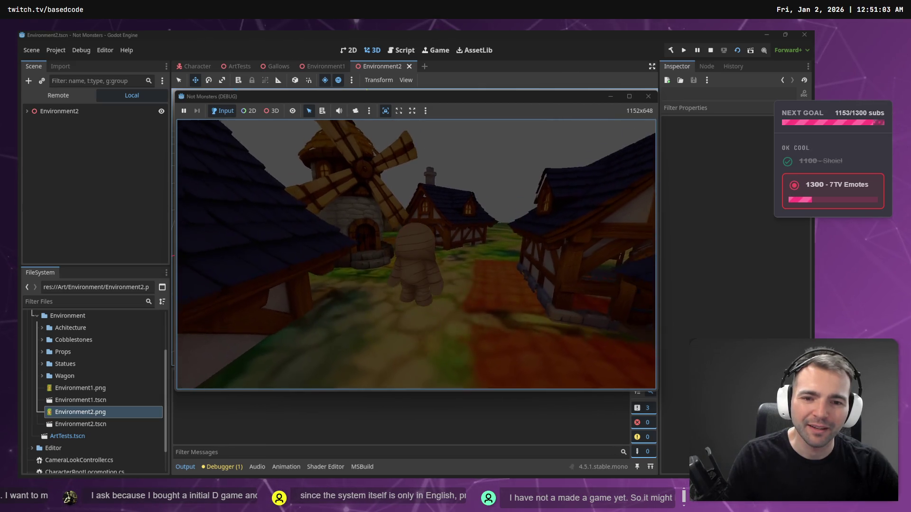
pyautogui.press('w')
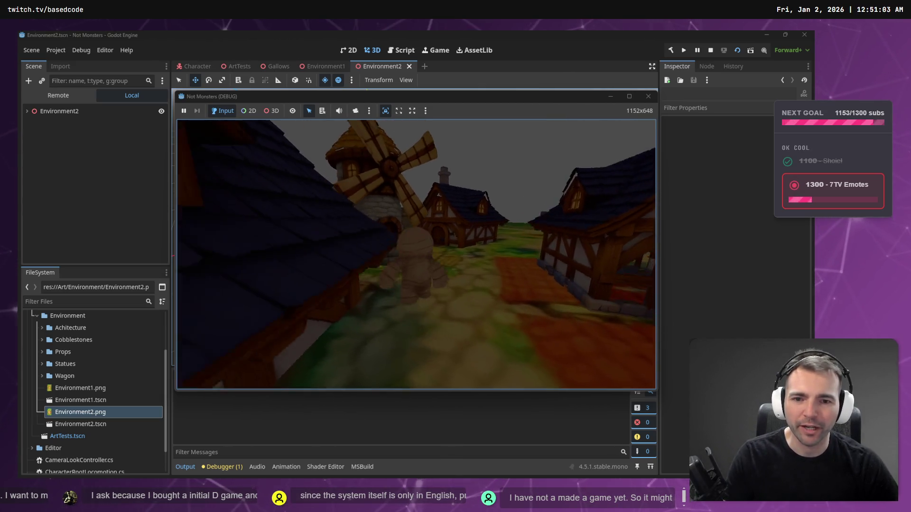
pyautogui.press('w')
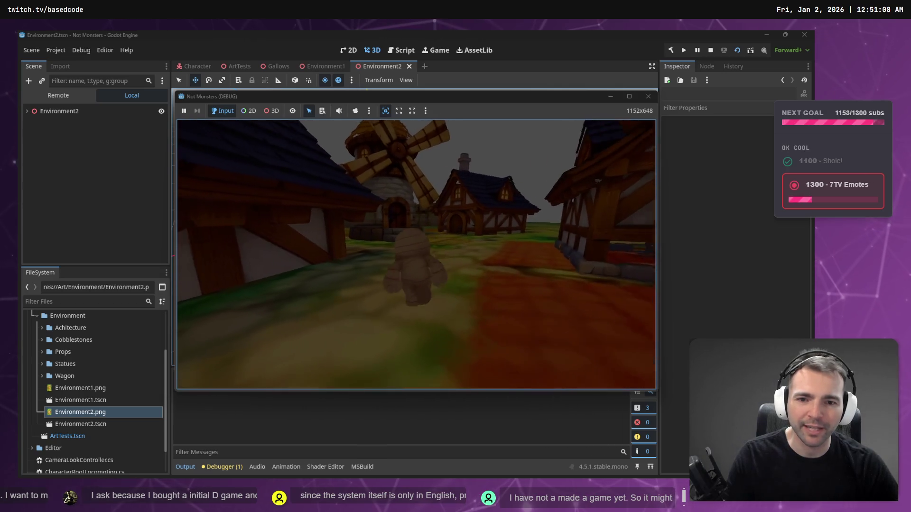
pyautogui.press('w')
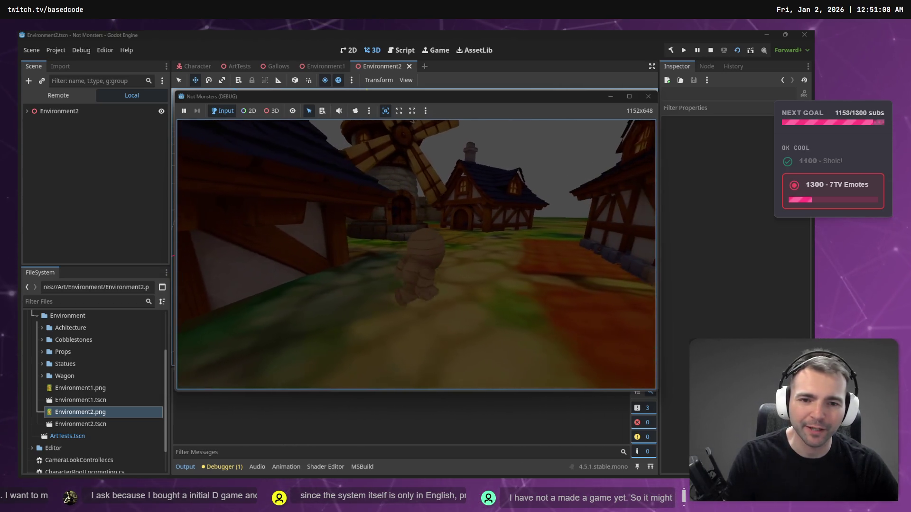
pyautogui.press('w')
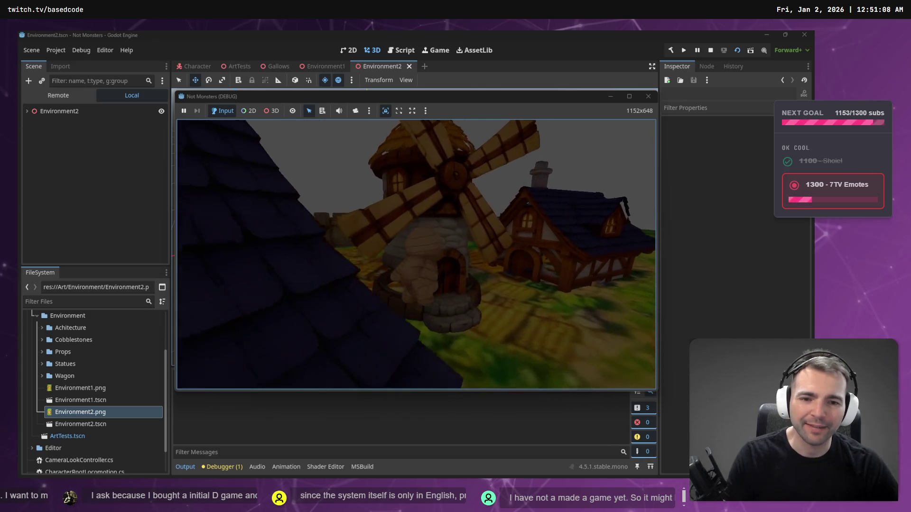
pyautogui.press('w')
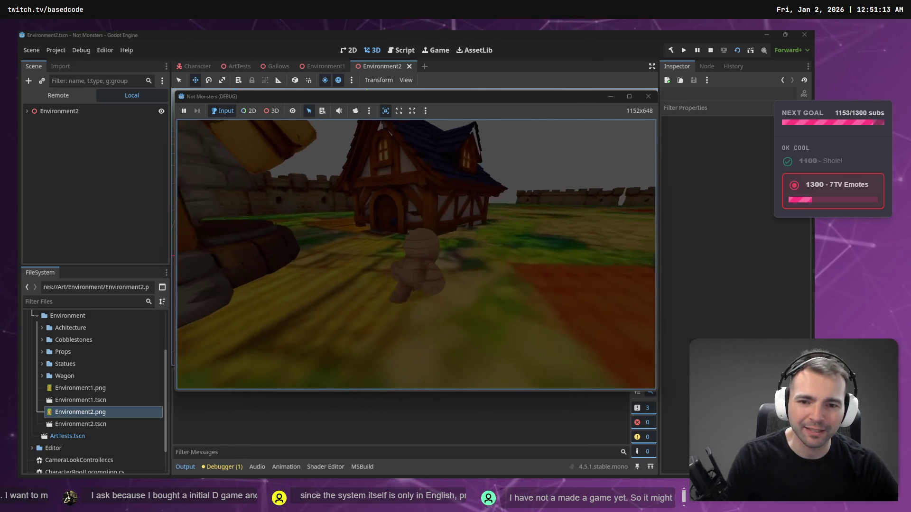
# - Turn the mummy back and run it across the field alongside the stone wall
pyautogui.press('s')
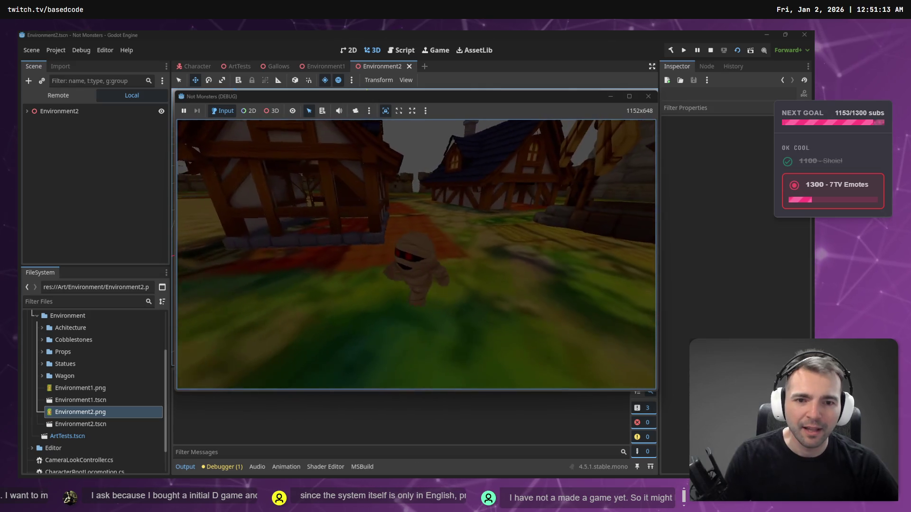
pyautogui.press('a')
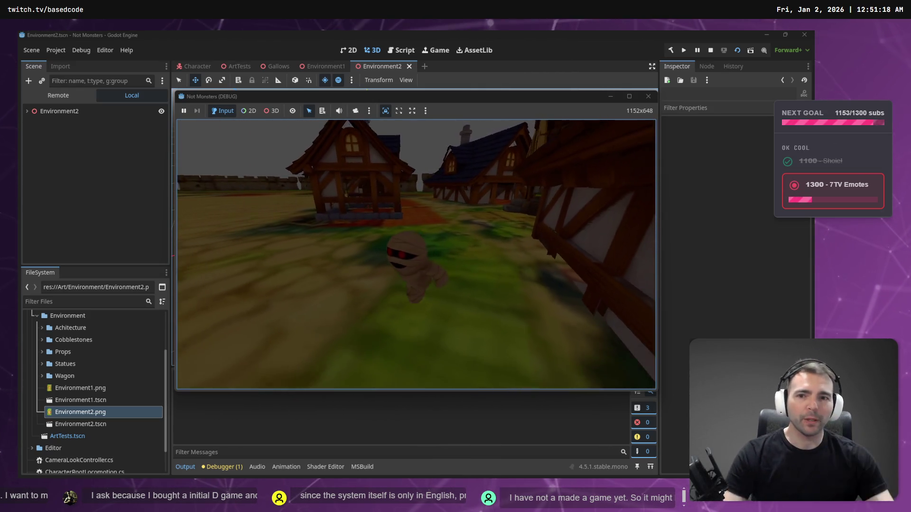
pyautogui.press('w')
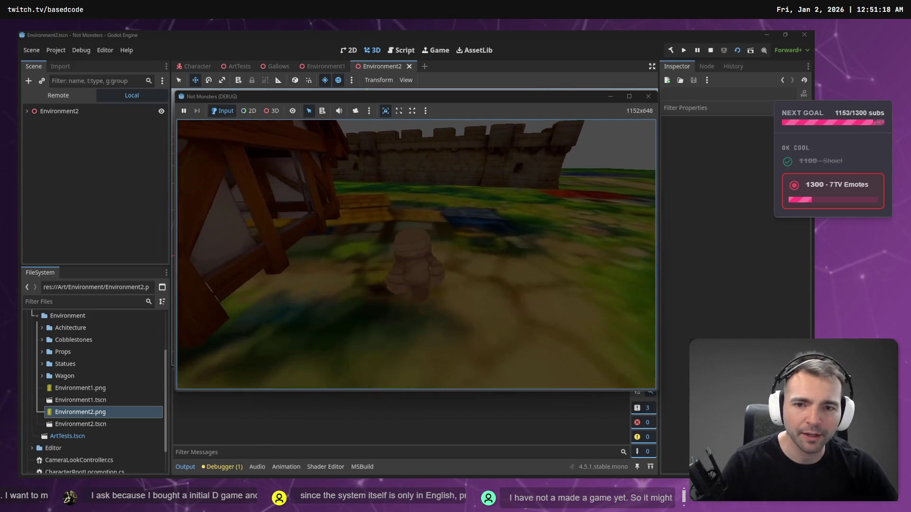
pyautogui.press('a')
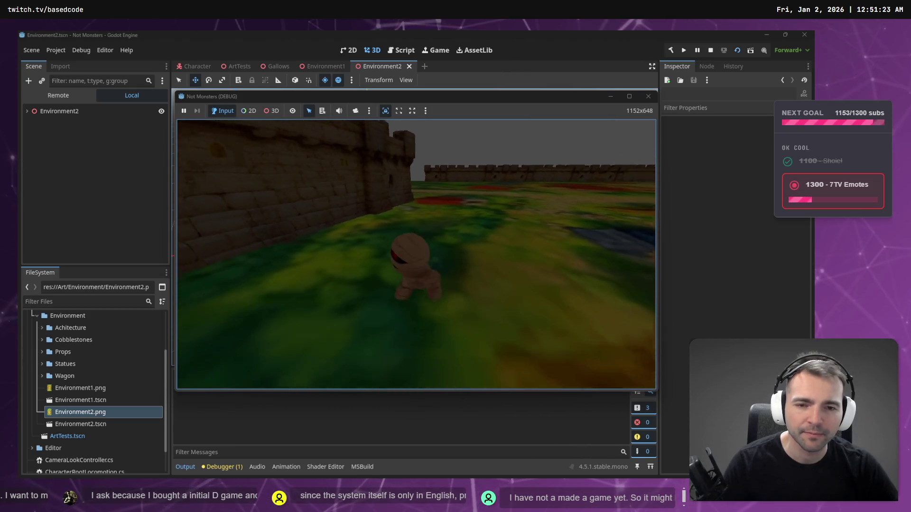
pyautogui.press('s')
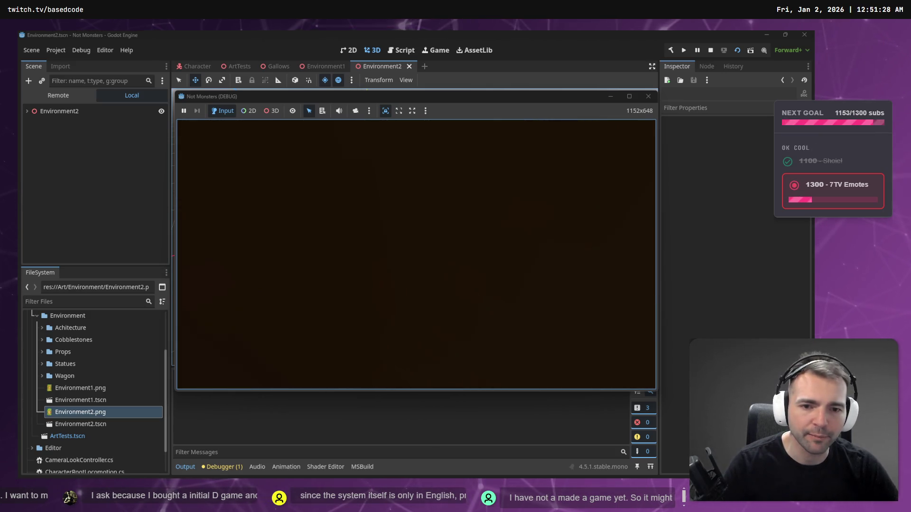
pyautogui.press('w')
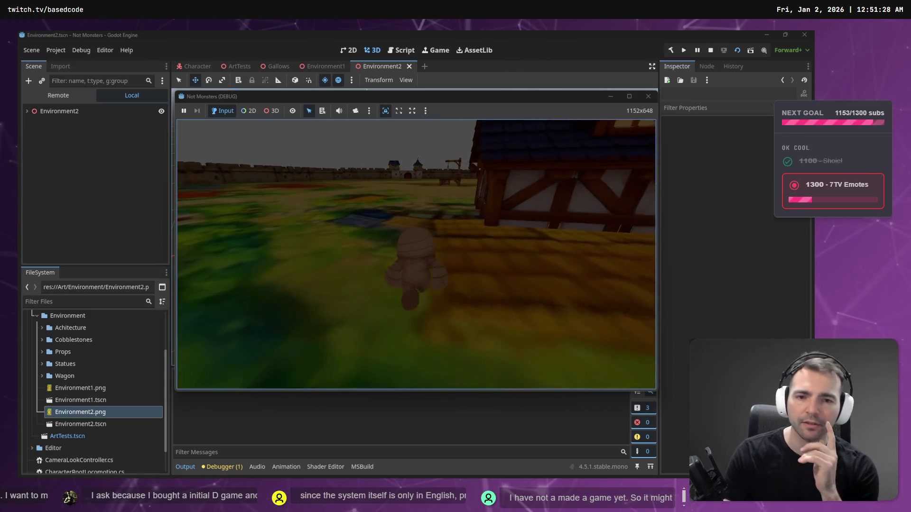
pyautogui.press('a')
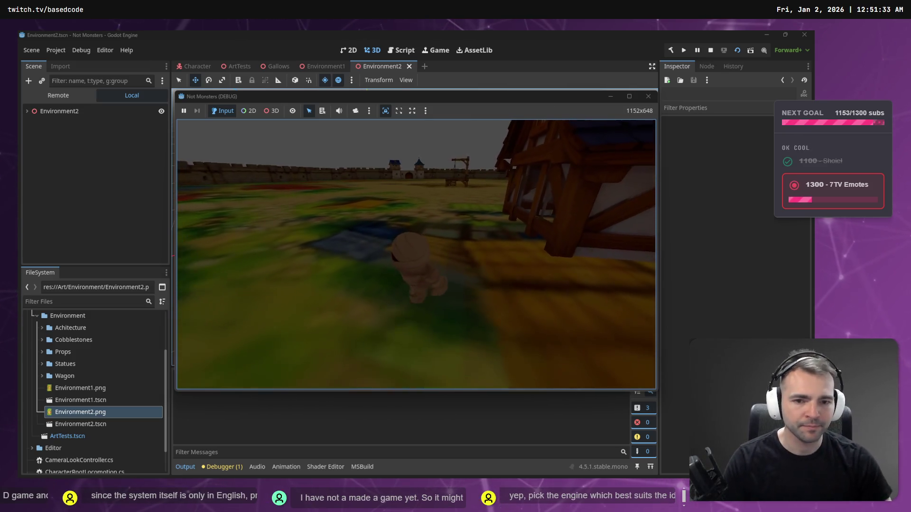
pyautogui.press('a')
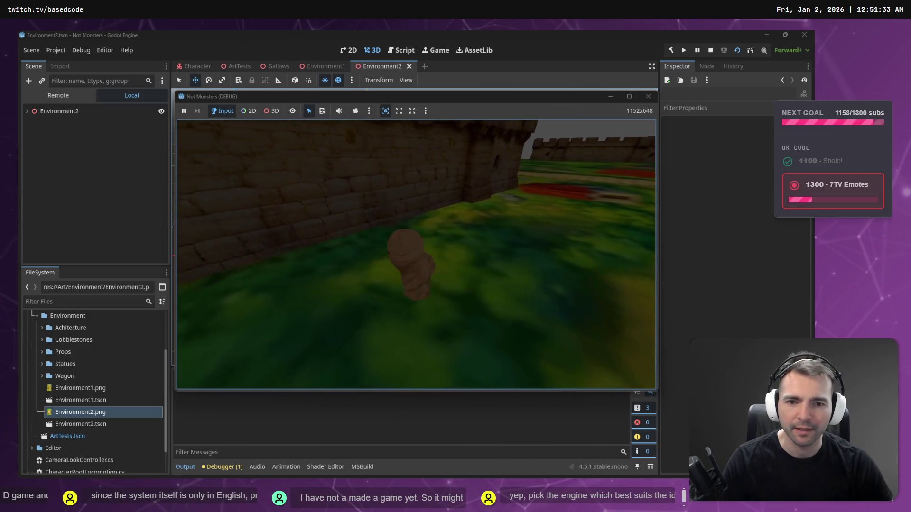
# - Test camera clipping against the left wall, then stop the game with F8
pyautogui.press('d')
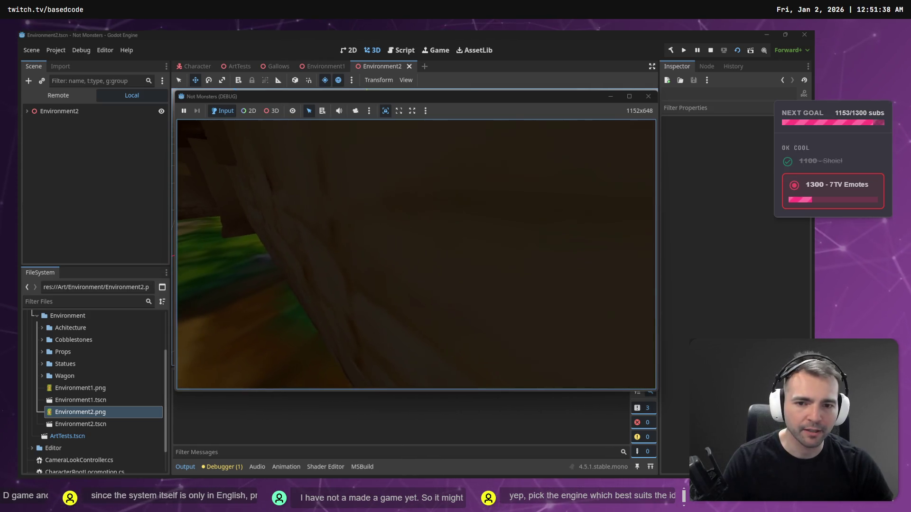
pyautogui.press('d')
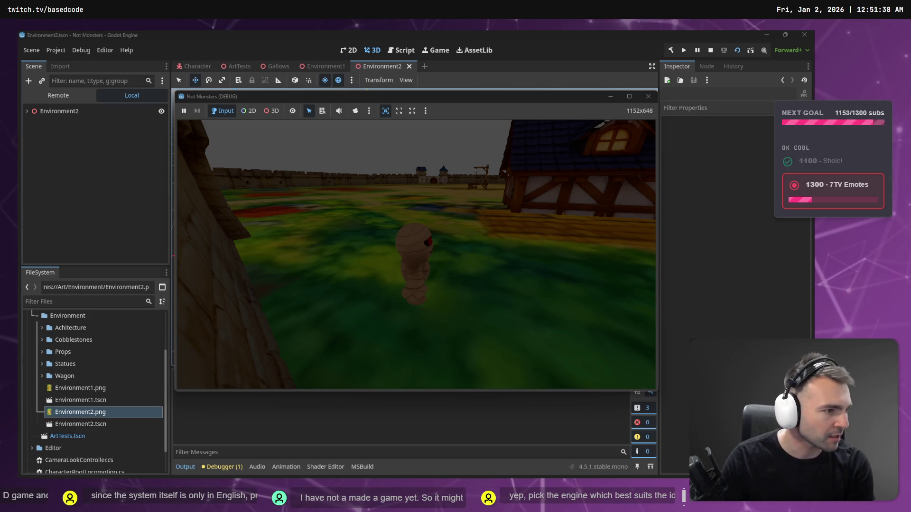
pyautogui.press('a')
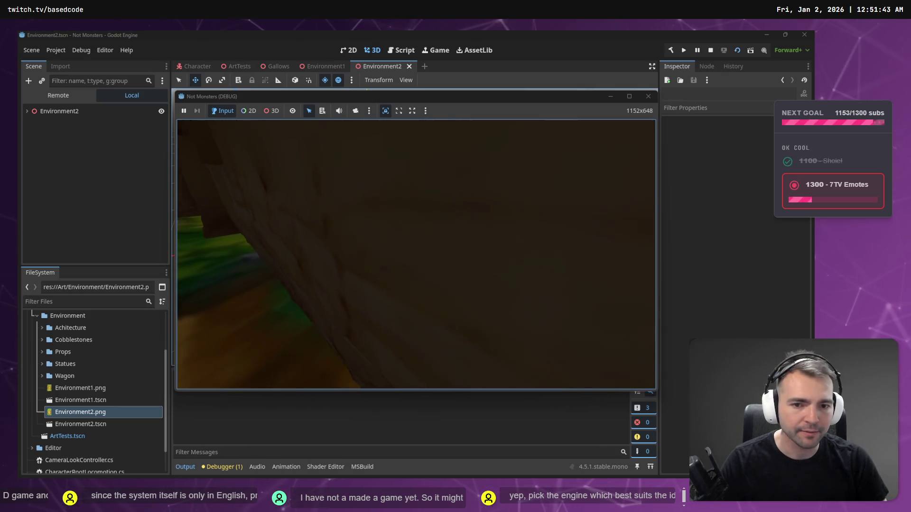
pyautogui.press('d')
pyautogui.press('a')
pyautogui.press('d')
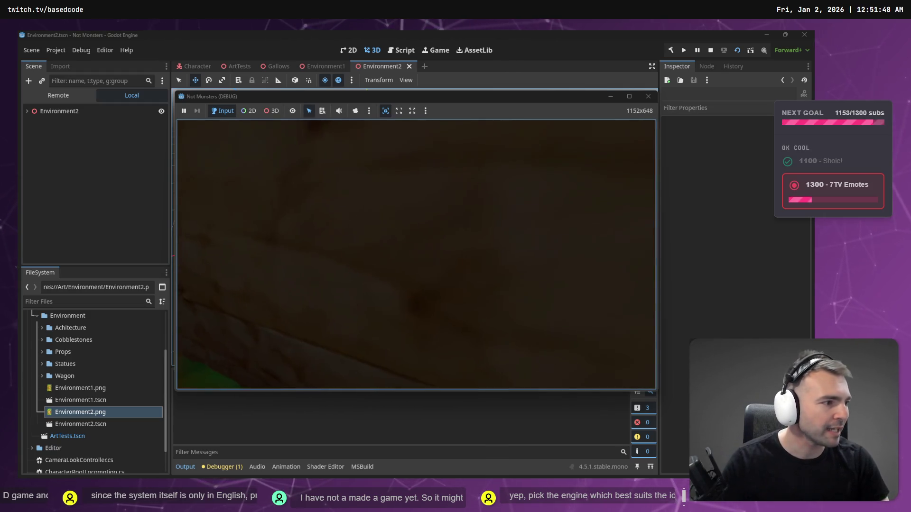
pyautogui.press('F8')
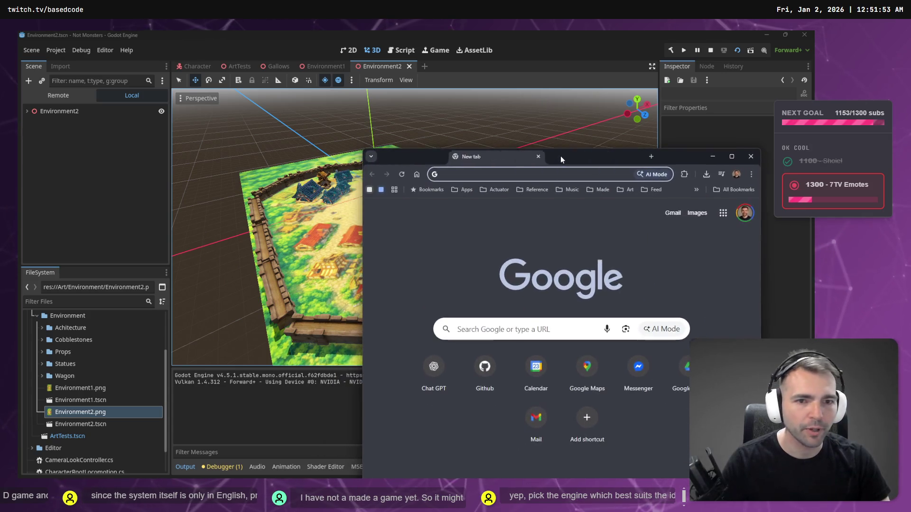
# - Search Google for 'stopwatch' to bring up the stopwatch widget
pyautogui.write('cl')
pyautogui.press('BackSpace')
pyautogui.press('BackSpace')
pyautogui.press('BackSpace')
pyautogui.write('stopwatch')
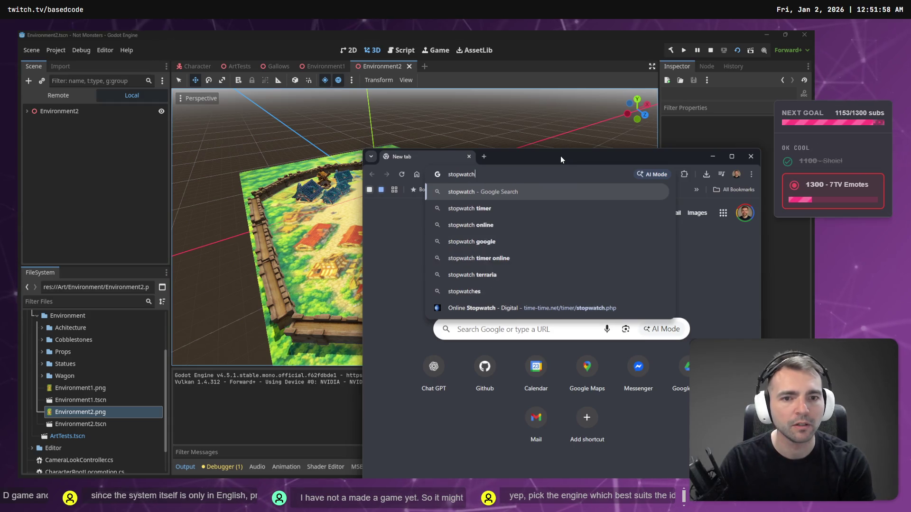
pyautogui.press('Return')
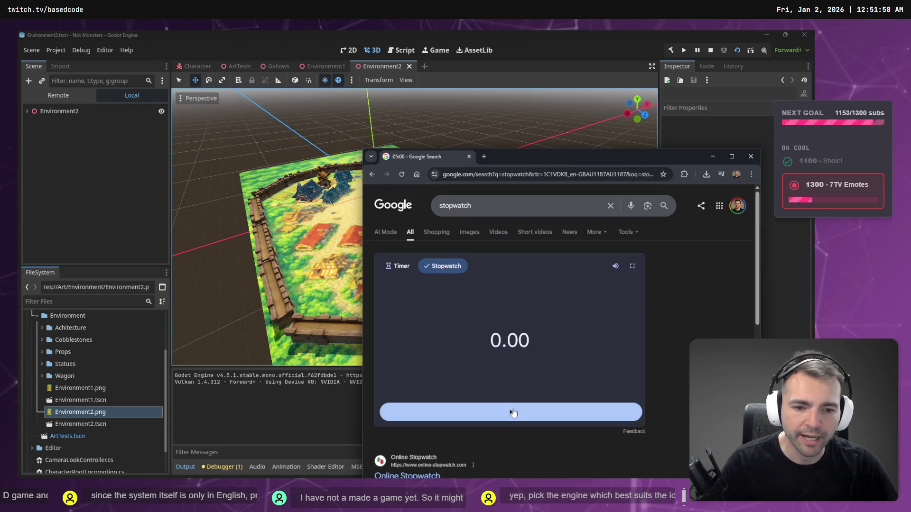
# - Reset the Google stopwatch back to zero
pyautogui.click(513, 413)
pyautogui.click(309, 153)
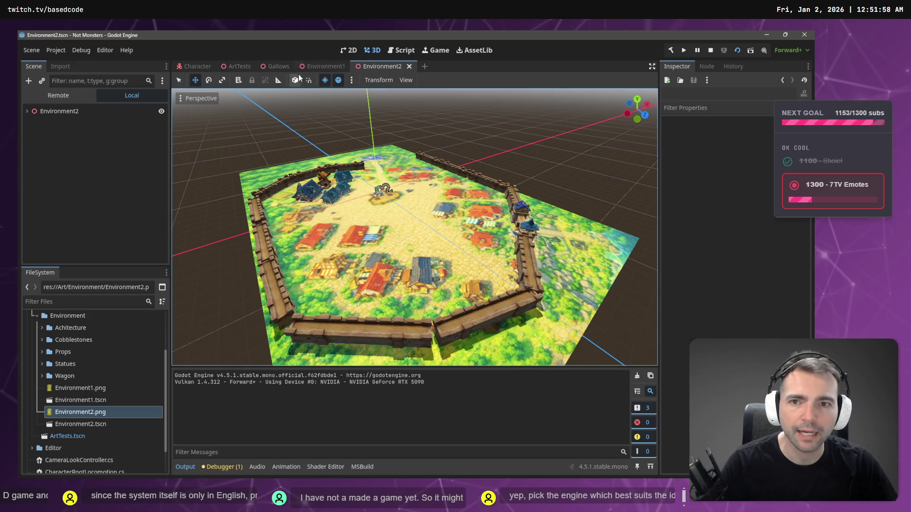
pyautogui.hotkey('alt', 'Tab')
pyautogui.click(524, 421)
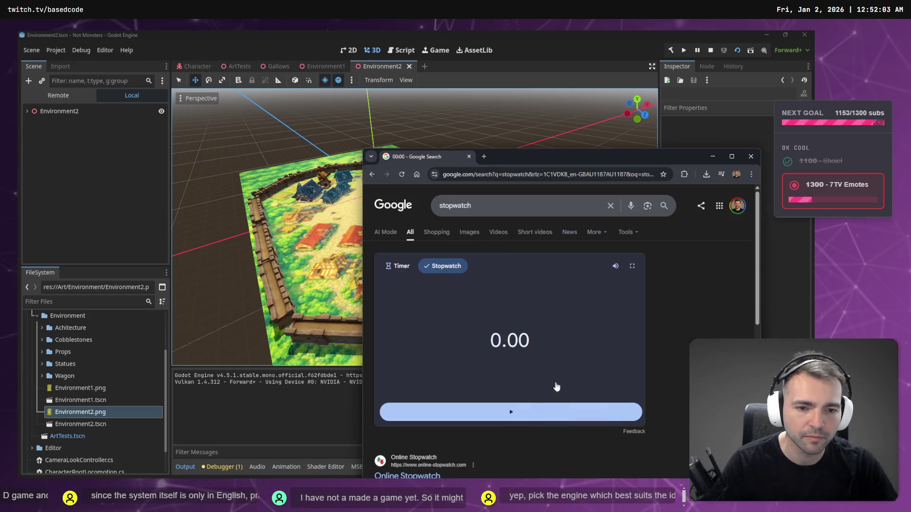
pyautogui.hotkey('alt', 'Tab')
# - Relaunch the town scene with F5 and start the stopwatch timing the run
pyautogui.press('F5')
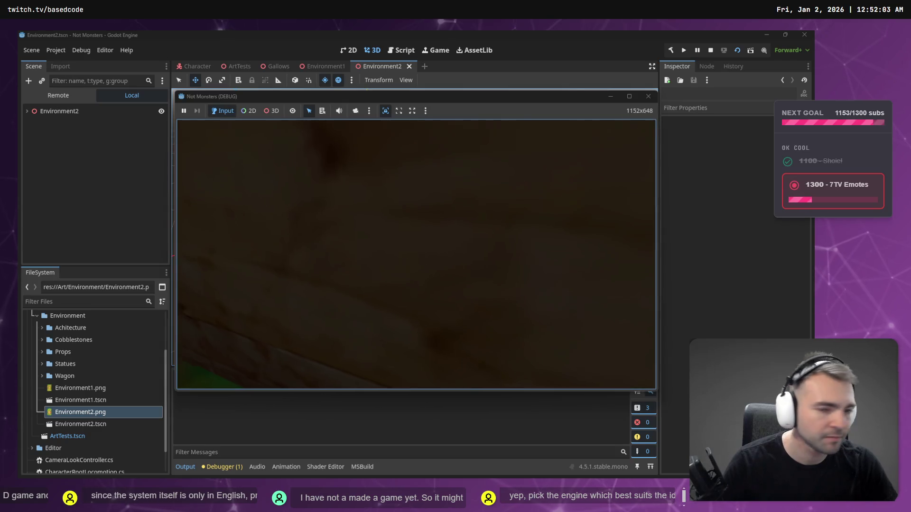
pyautogui.hotkey('alt', 'Tab')
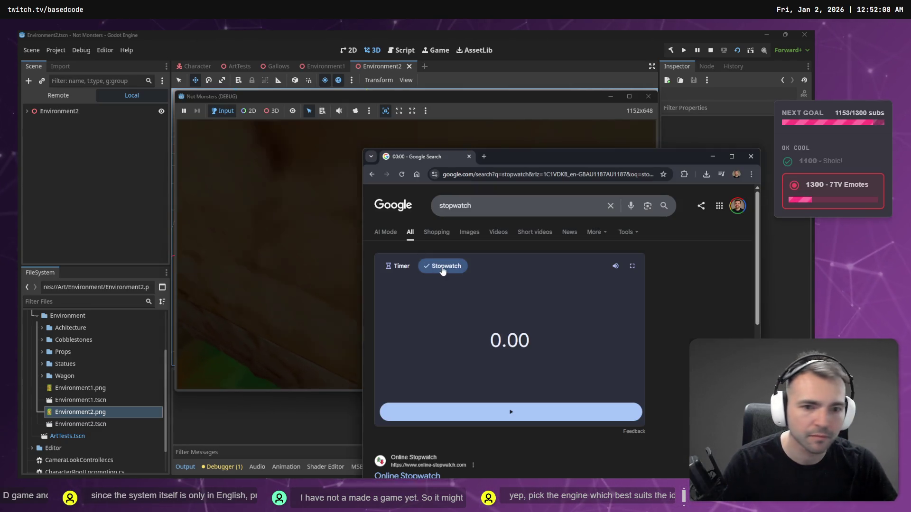
pyautogui.click(520, 420)
pyautogui.hotkey('alt', 'Tab')
pyautogui.hotkey('alt', 'Tab')
pyautogui.hotkey('alt', 'Tab')
# - Walk the mummy past the houses and gallows across the town toward the castle wall
pyautogui.press('w')
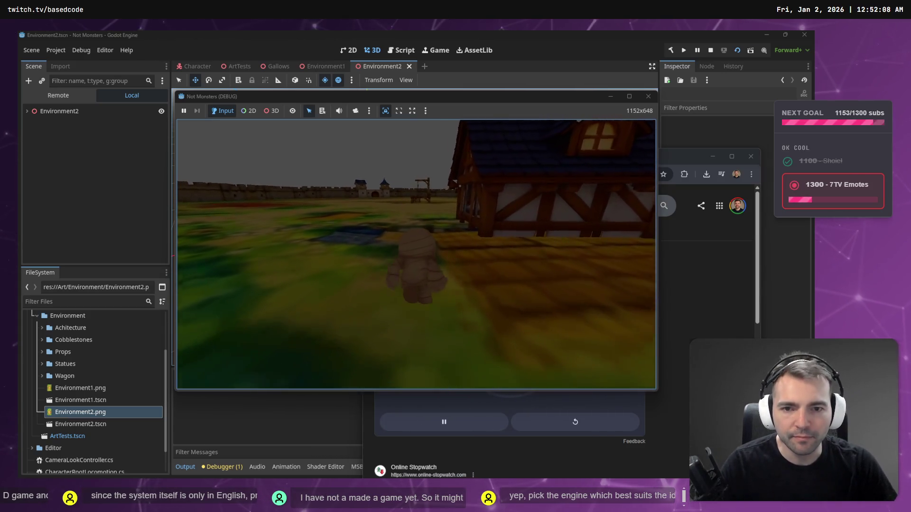
pyautogui.press('w')
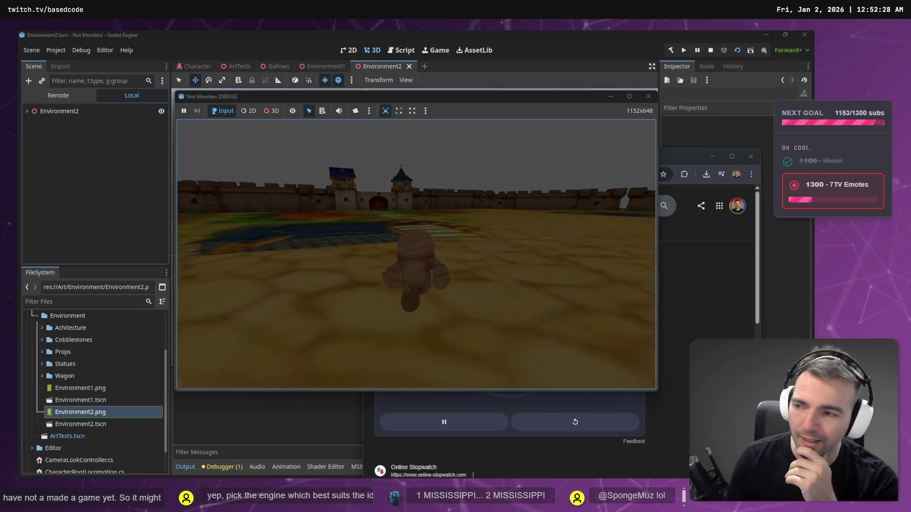
pyautogui.press('w')
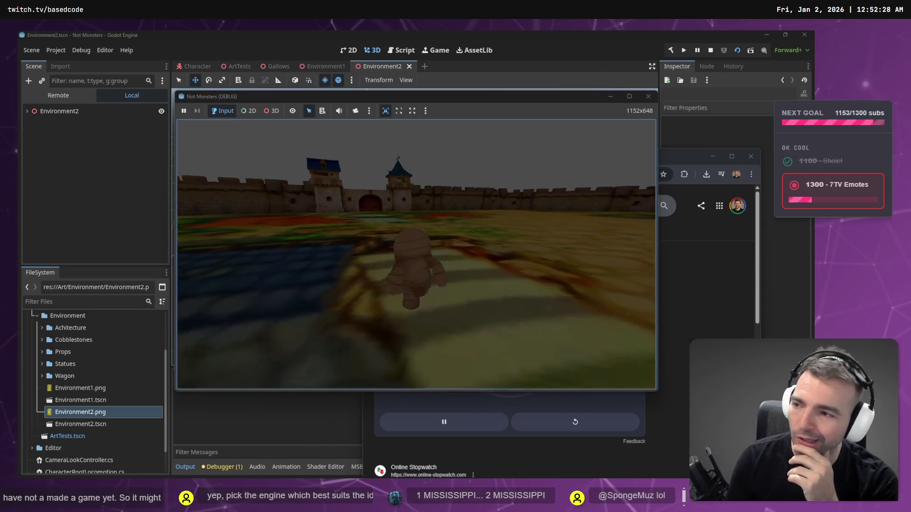
pyautogui.press('w')
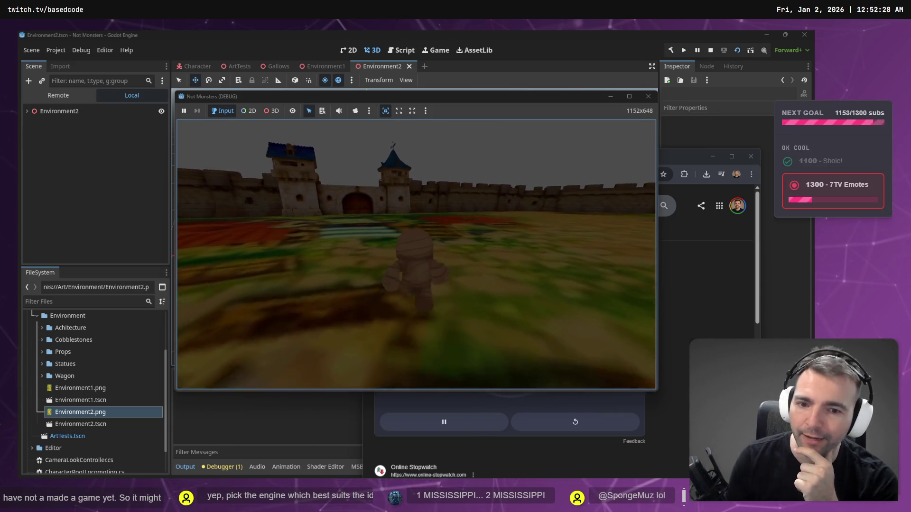
pyautogui.press('w')
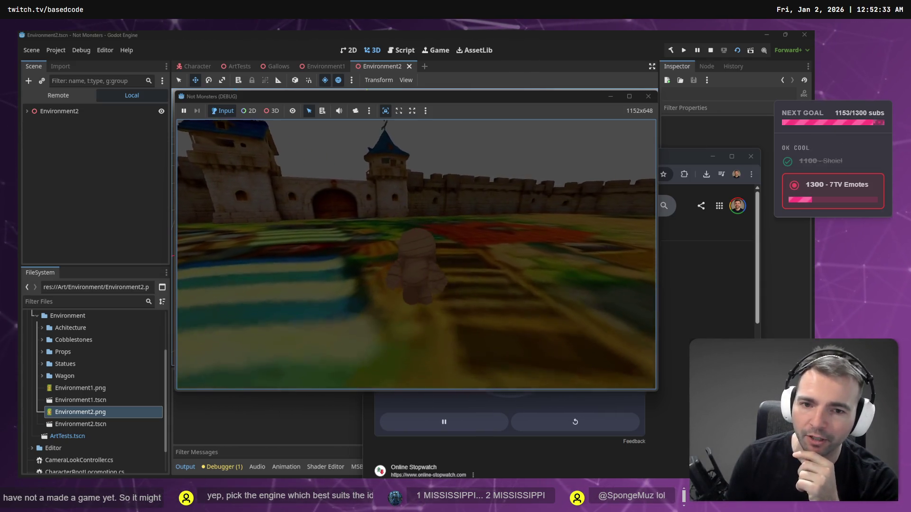
pyautogui.press('w')
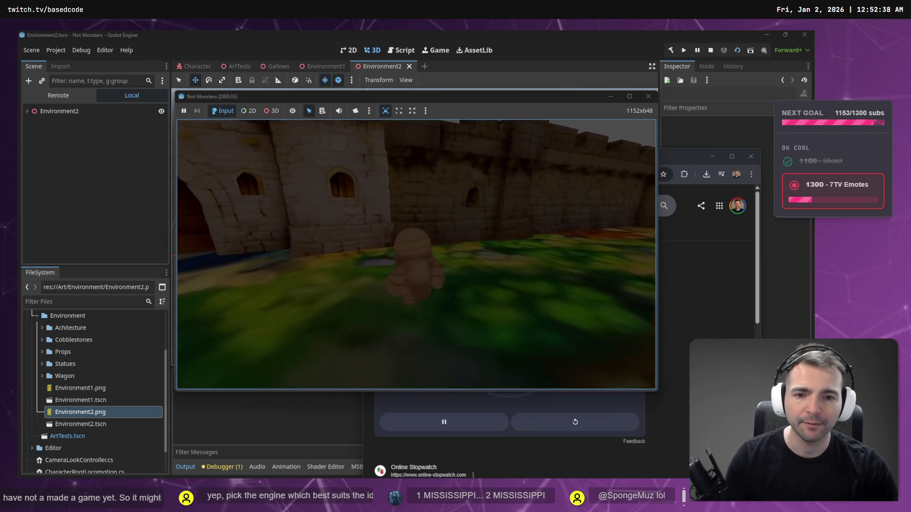
# - Stop the stopwatch at about 31 seconds and switch to the ChatGPT conversation
pyautogui.hotkey('alt', 'Tab')
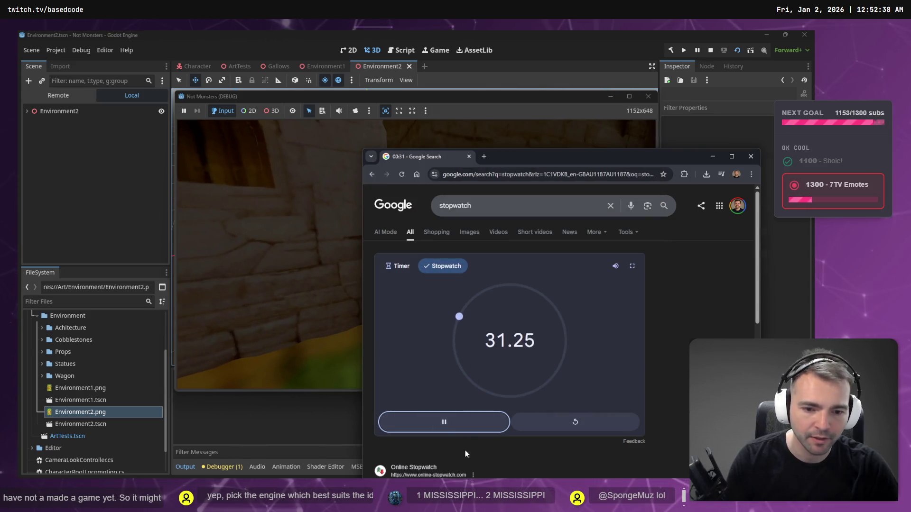
pyautogui.press('space')
pyautogui.hotkey('alt', 'Tab')
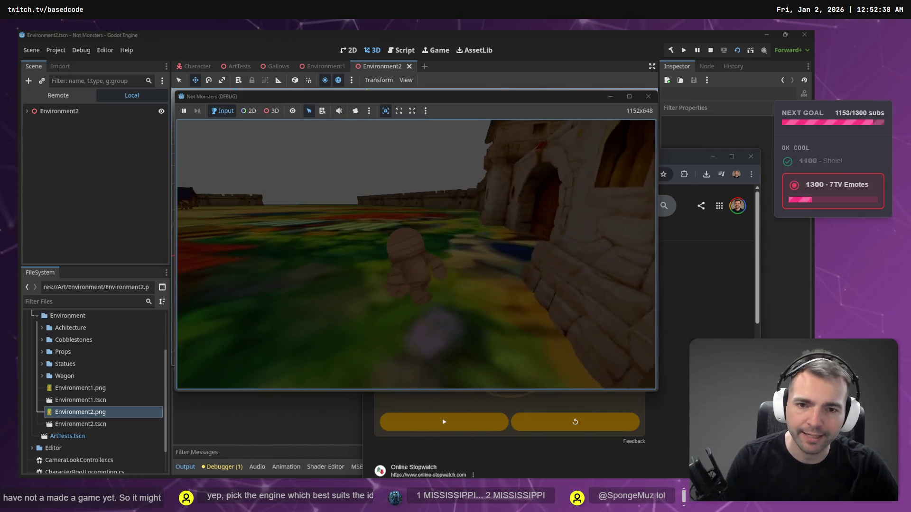
pyautogui.hotkey('alt', 'Tab')
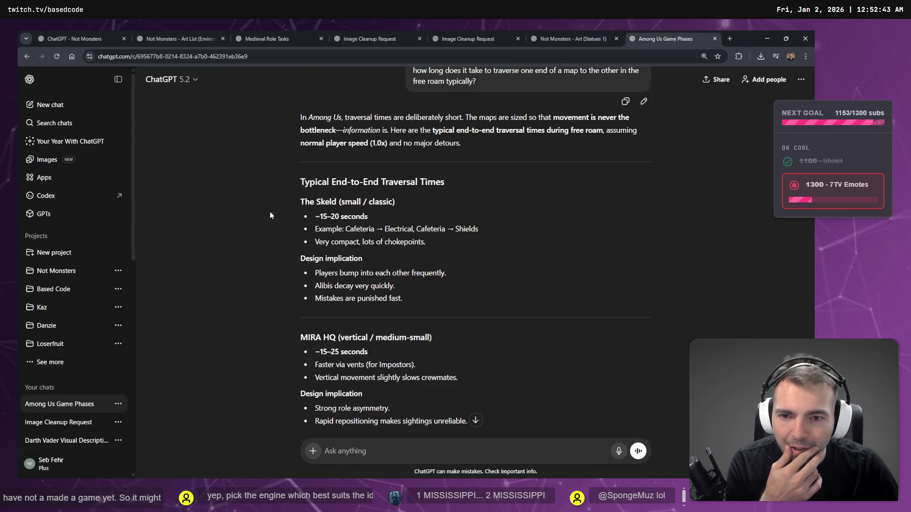
# - Read the traversal times for The Skeld and the ~25–35 seconds for Polus
pyautogui.moveTo(272, 203); pyautogui.dragTo(457, 201)
pyautogui.moveTo(373, 340)
pyautogui.mouseDown()
pyautogui.moveTo(417, 364)
pyautogui.moveTo(517, 363)
pyautogui.mouseUp()
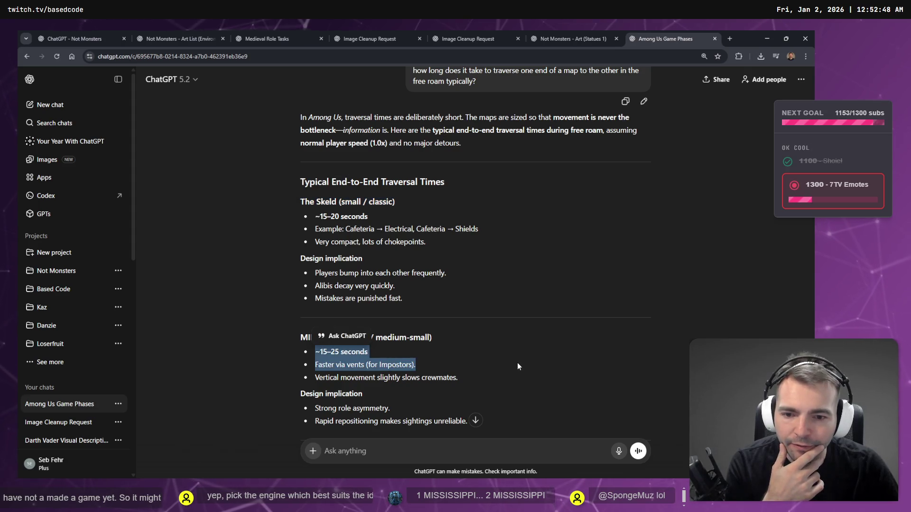
pyautogui.click(517, 363)
pyautogui.scroll(-3, 335, 321)
pyautogui.moveTo(314, 309); pyautogui.dragTo(427, 306)
pyautogui.click(427, 305)
pyautogui.moveTo(315, 309); pyautogui.dragTo(448, 301)
pyautogui.click(480, 307)
# - Review the ~40–60 seconds for the largest map and the Medium maps: 25–40s guideline
pyautogui.scroll(-3, 480, 307)
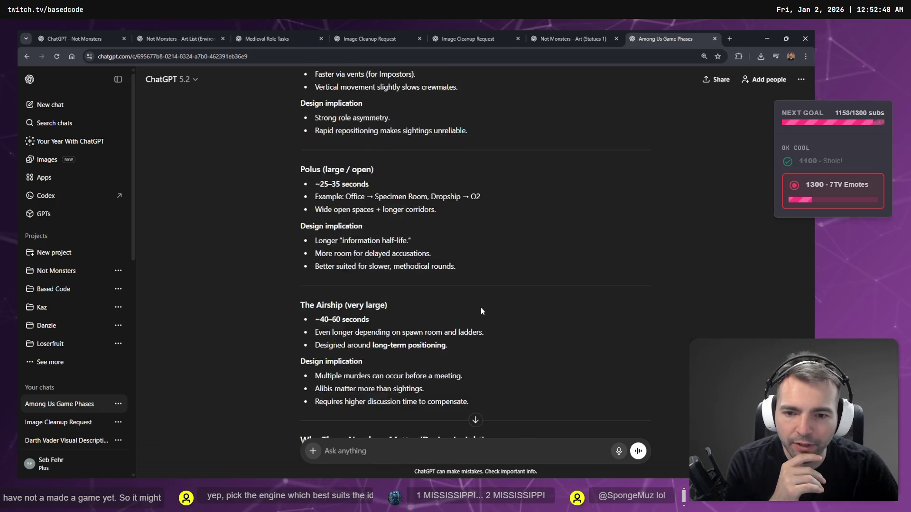
pyautogui.moveTo(314, 278); pyautogui.dragTo(488, 286)
pyautogui.click(487, 286)
pyautogui.moveTo(261, 280); pyautogui.dragTo(493, 272)
pyautogui.click(494, 273)
pyautogui.scroll(-2, 494, 273)
pyautogui.scroll(-6, 445, 302)
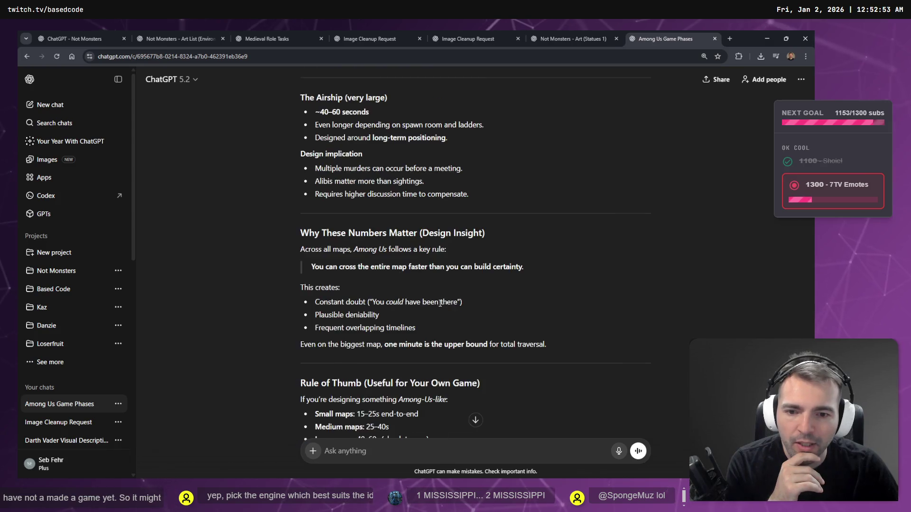
pyautogui.scroll(3, 474, 303)
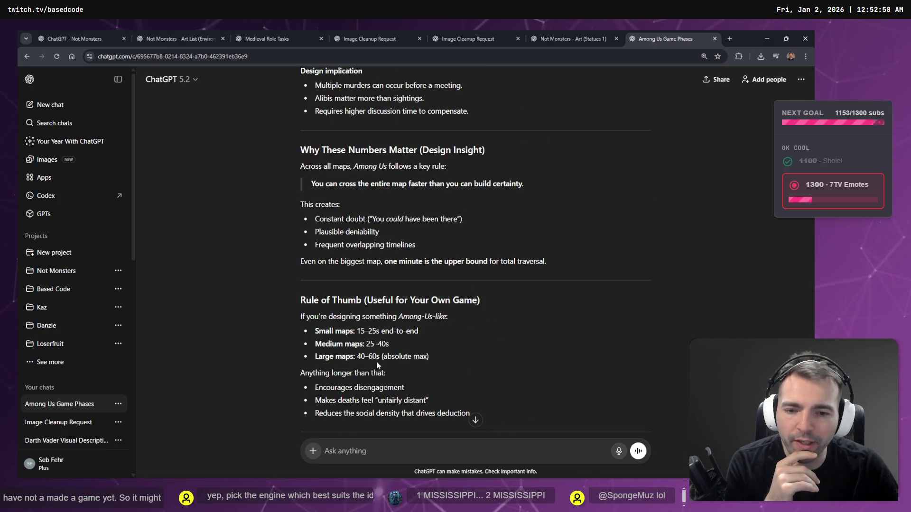
pyautogui.moveTo(437, 342); pyautogui.dragTo(315, 343)
pyautogui.click(448, 349)
pyautogui.scroll(10, 448, 349)
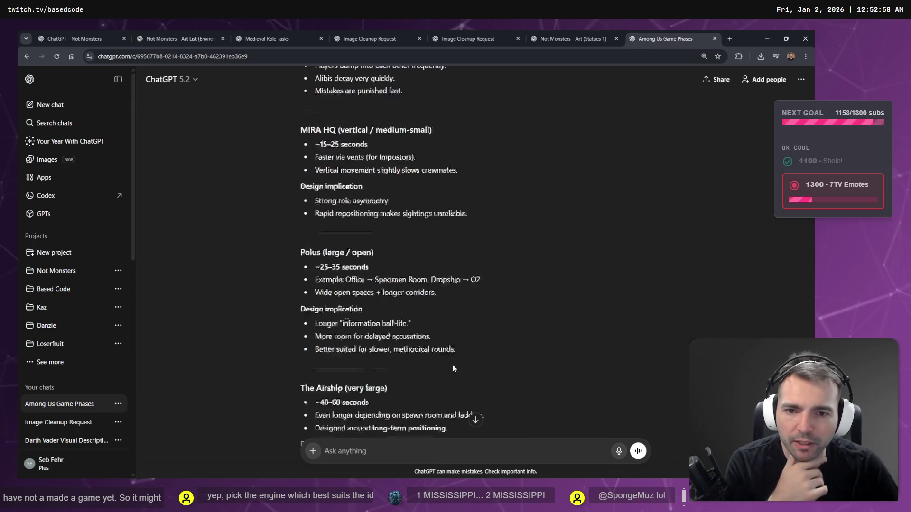
pyautogui.scroll(15, 475, 343)
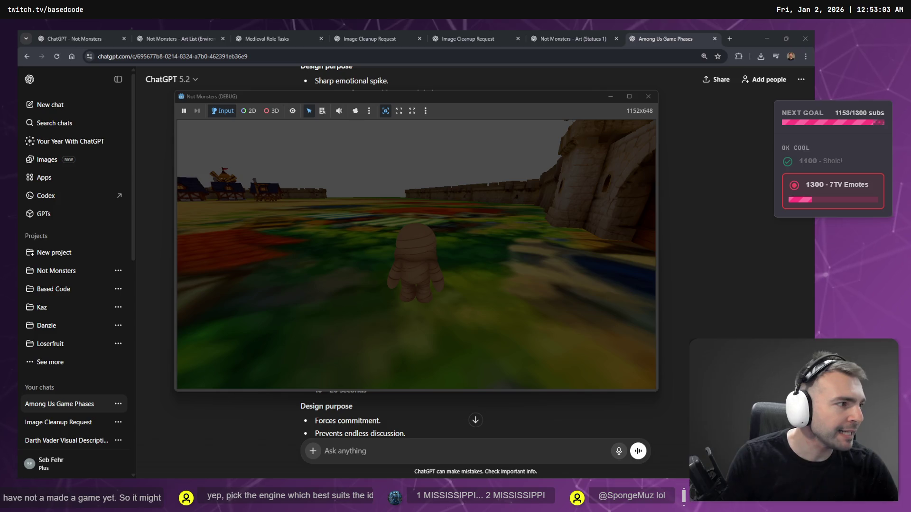
# - Close the game window, select the town terrain mesh, and orbit around the walled town
pyautogui.hotkey('alt', 'F4')
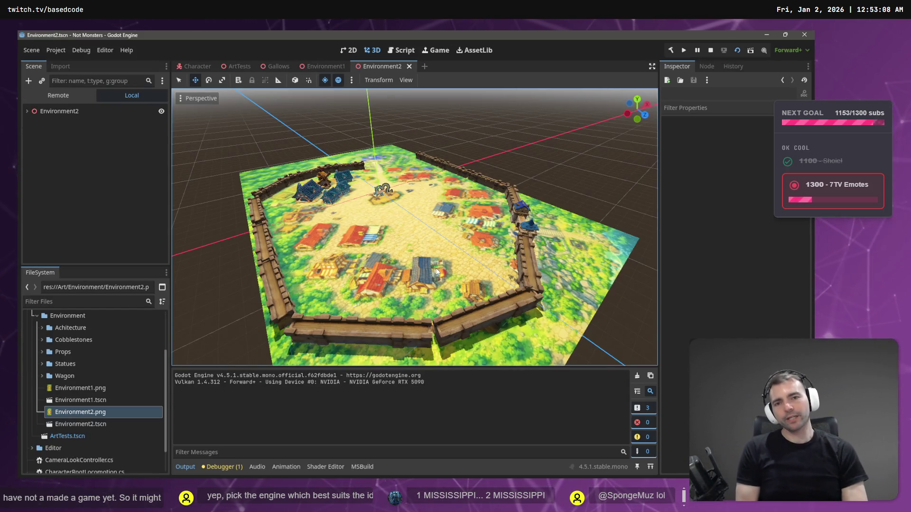
pyautogui.click(572, 293)
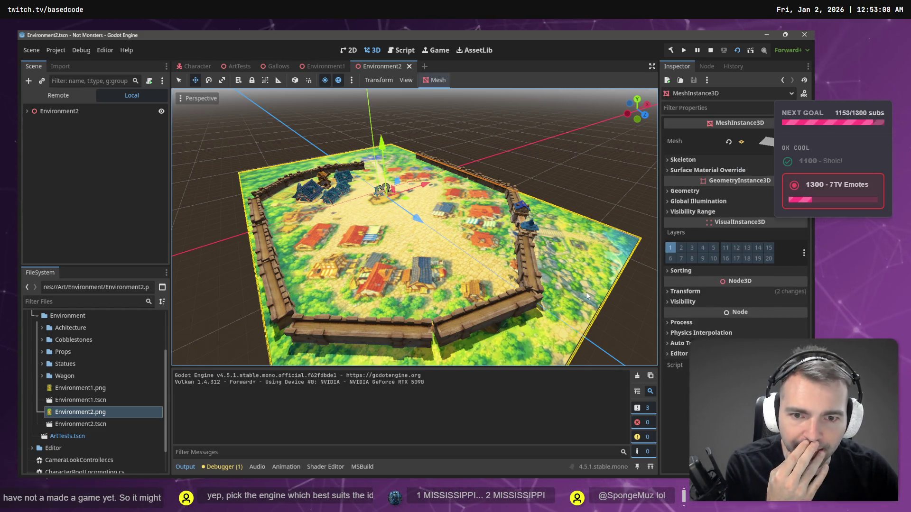
pyautogui.moveTo(586, 292); pyautogui.dragTo(546, 279)
pyautogui.scroll(5, 487, 266)
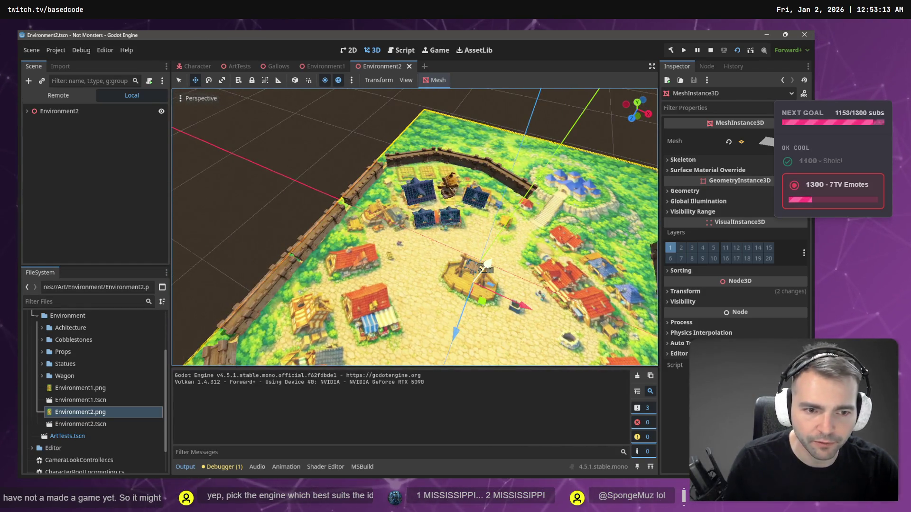
pyautogui.moveTo(487, 264)
pyautogui.mouseDown()
pyautogui.moveTo(418, 264)
pyautogui.moveTo(382, 295)
pyautogui.moveTo(334, 298)
pyautogui.moveTo(280, 256)
pyautogui.moveTo(327, 240)
pyautogui.mouseUp()
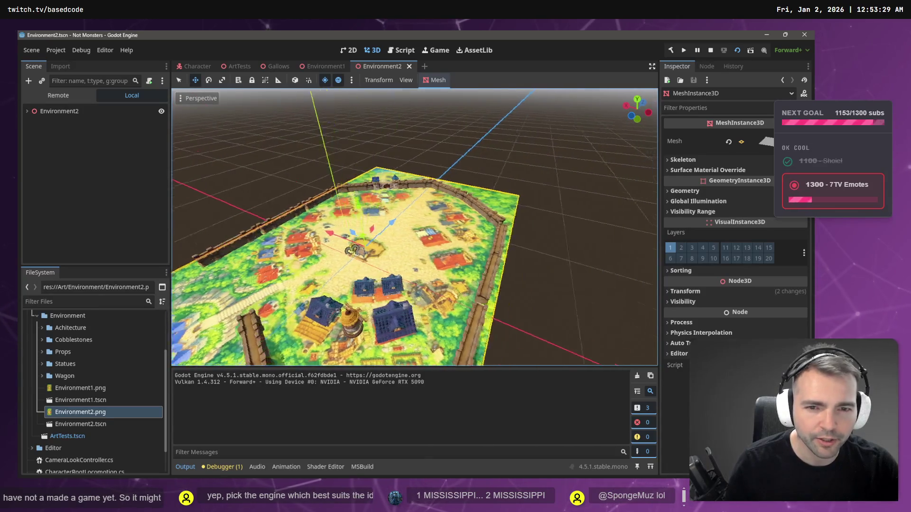
# - Switch to the Environment1 scene and briefly playtest it with F5 and F6
pyautogui.click(322, 66)
pyautogui.press('F5')
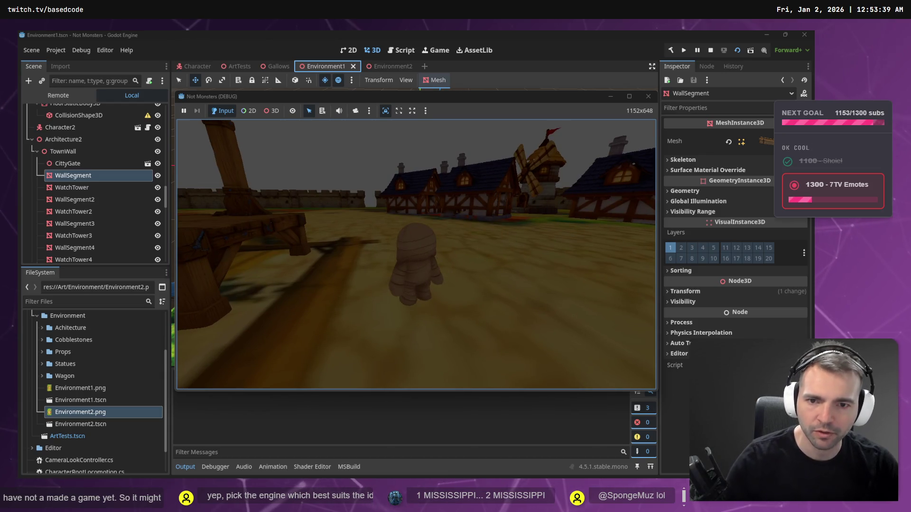
pyautogui.press('F8')
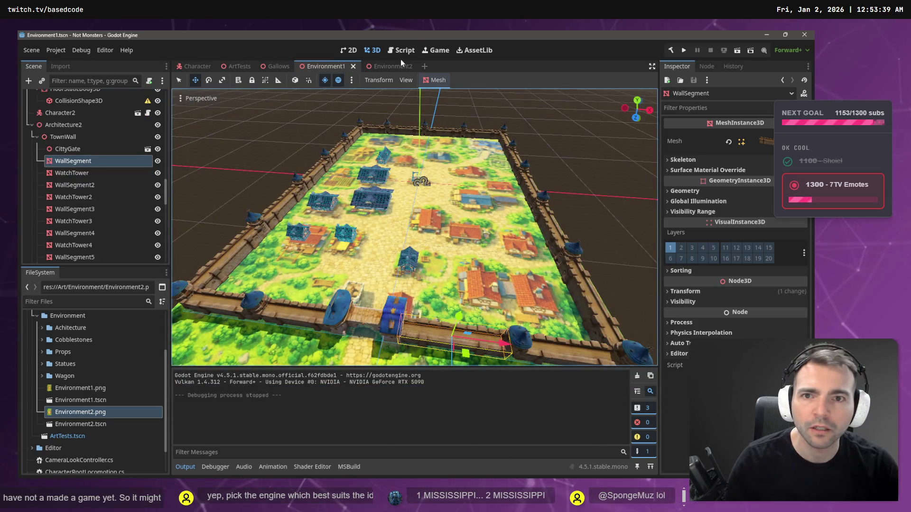
pyautogui.press('F6')
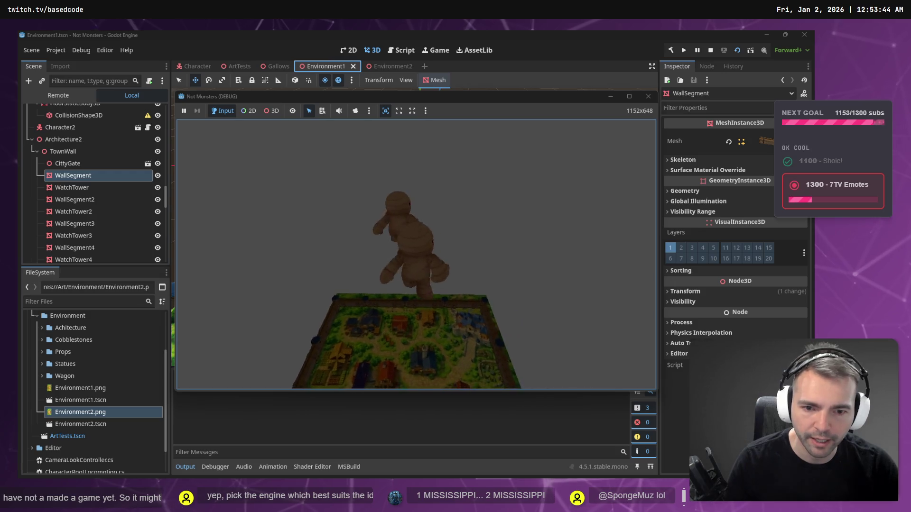
pyautogui.press('Escape')
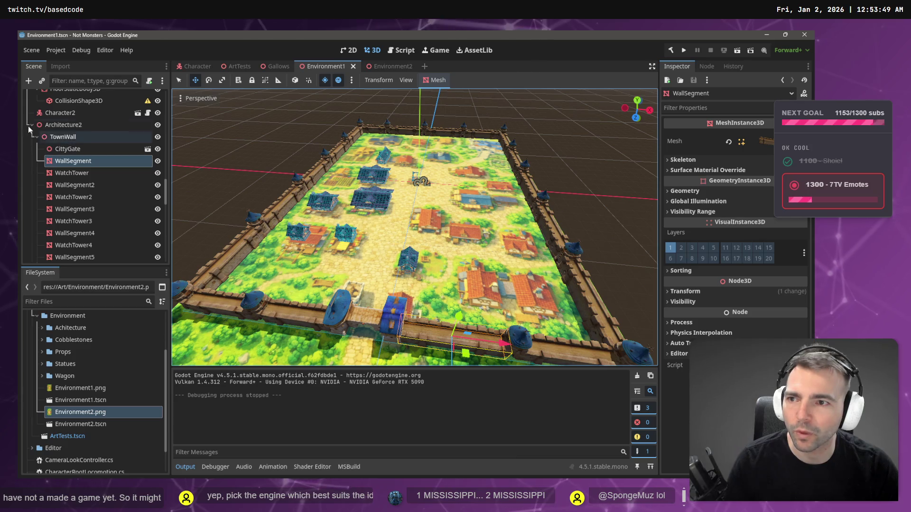
# - Delete the duplicate Ground2, Character2 and Architecture2 nodes, then run the scene again
pyautogui.scroll(-10, 147, 164)
pyautogui.scroll(10, 71, 180)
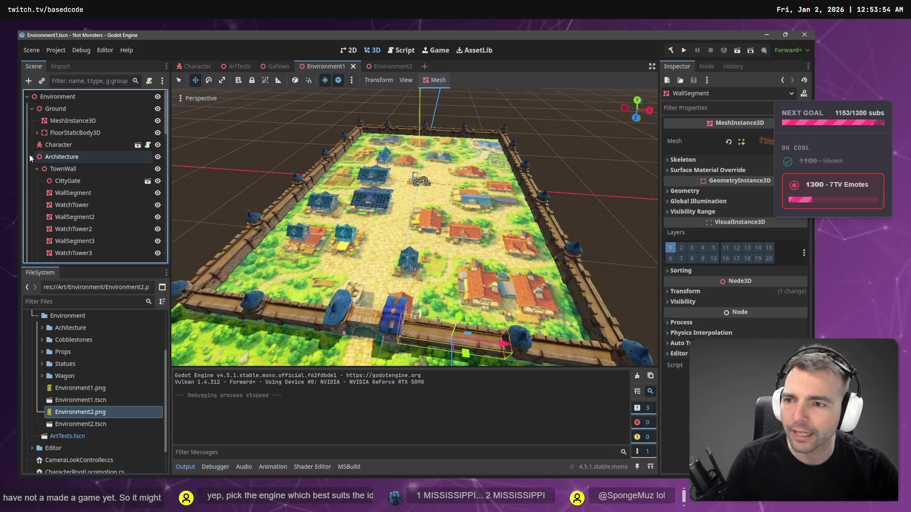
pyautogui.click(30, 156)
pyautogui.hotkey('ctrl', 'v')
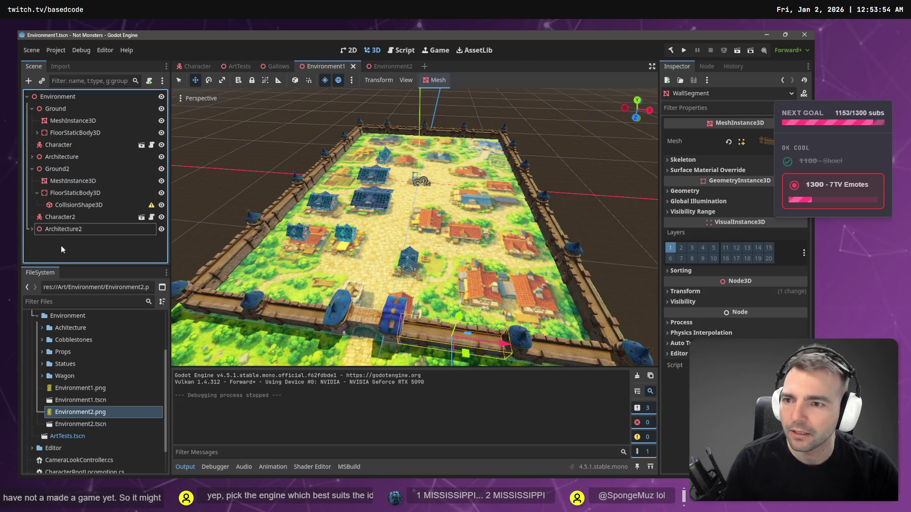
pyautogui.click(52, 168)
pyautogui.keyDown('shift'); pyautogui.click(64, 231); pyautogui.keyUp('shift')
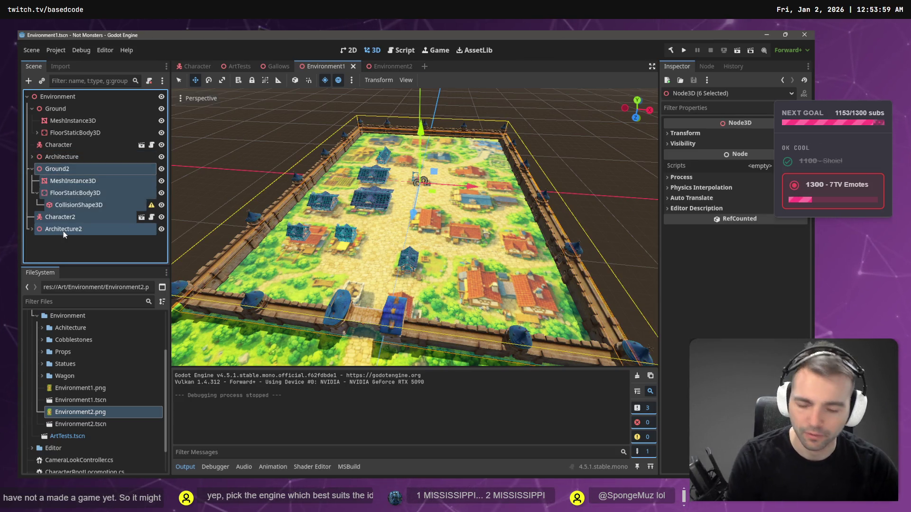
pyautogui.press('Delete')
pyautogui.click(392, 262)
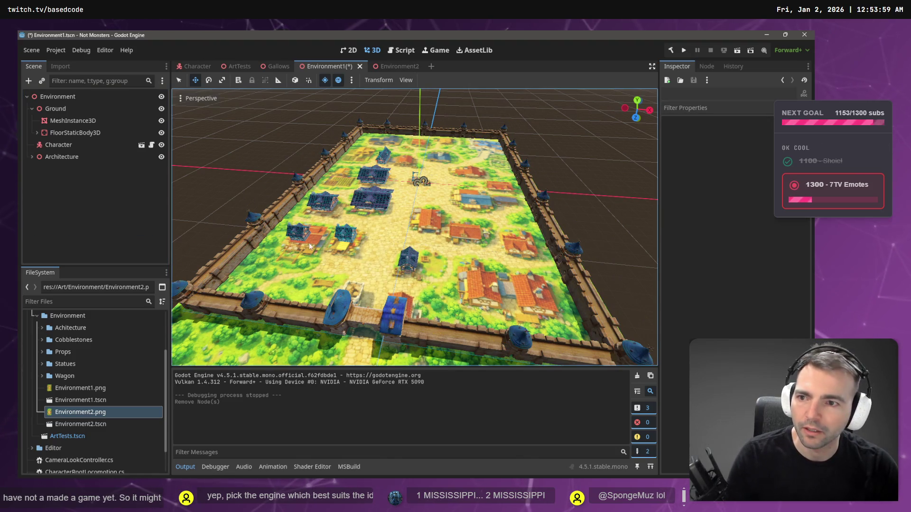
pyautogui.click(64, 192)
pyautogui.press('F5')
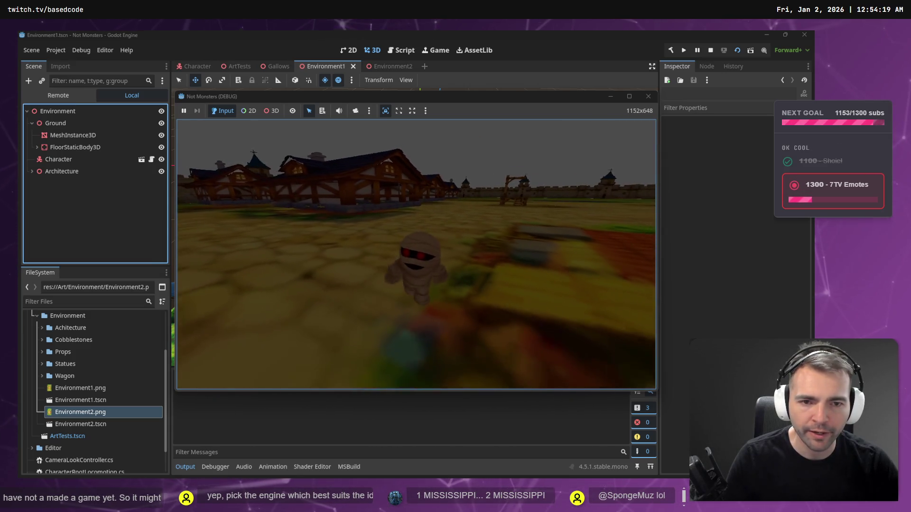
# - Stop the Environment1 playtest, switch to the Environment2 scene and launch the game
pyautogui.press('F8')
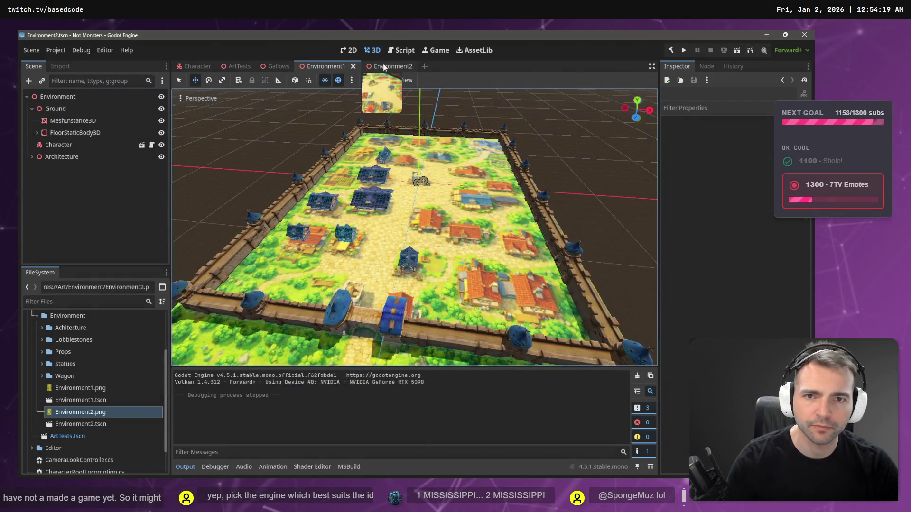
pyautogui.click(384, 66)
pyautogui.press('F5')
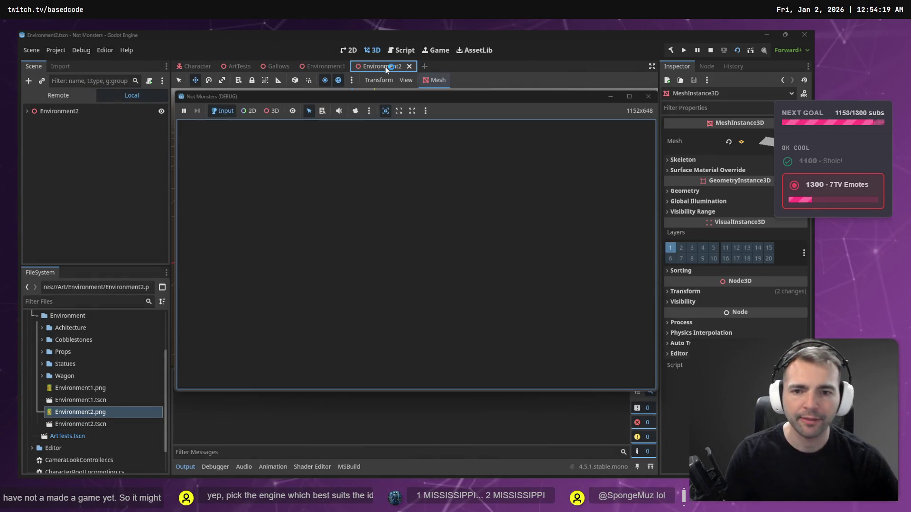
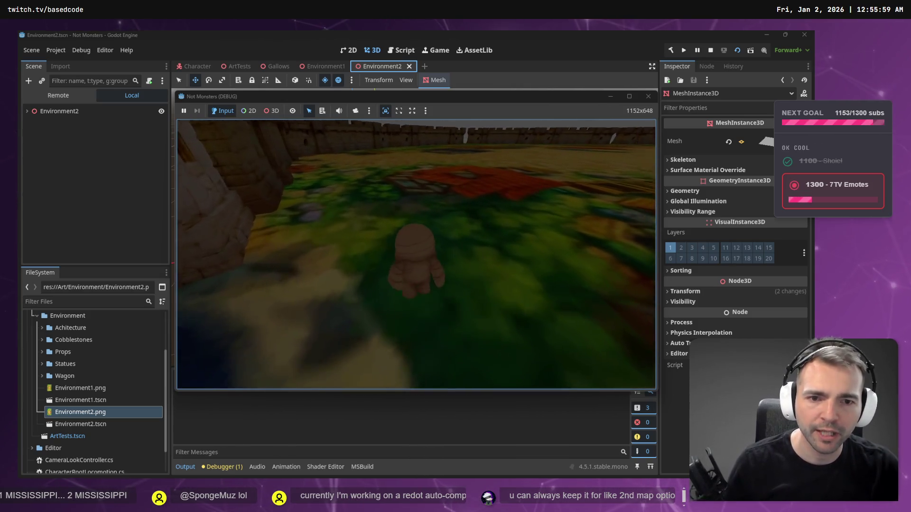
# - Stop the running game, then orbit and zoom in close over the walled town in Environment2
pyautogui.press('F8')
pyautogui.moveTo(618, 358); pyautogui.dragTo(341, 270)
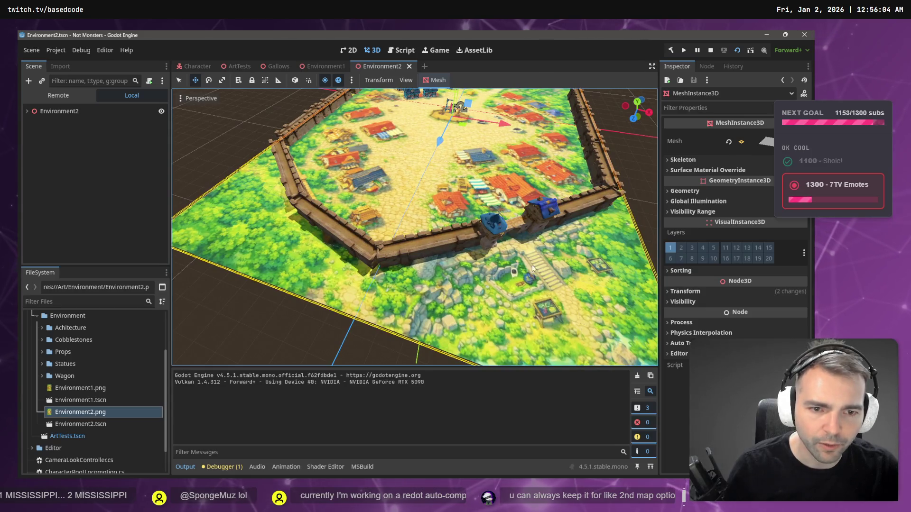
pyautogui.moveTo(367, 226); pyautogui.dragTo(341, 213)
pyautogui.scroll(-5, 414, 227)
# - Pull back to view the whole walled map, deselect it, and switch to the Character scene
pyautogui.moveTo(414, 227); pyautogui.dragTo(384, 220)
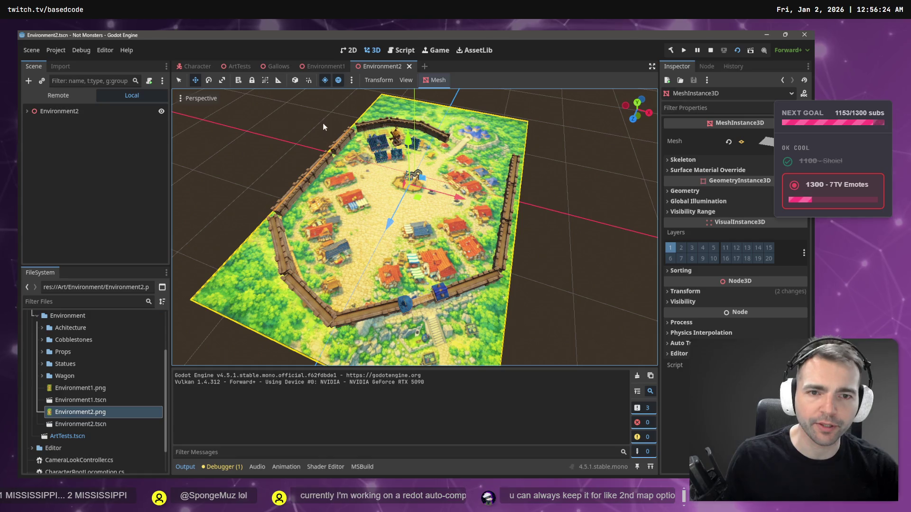
pyautogui.click(561, 143)
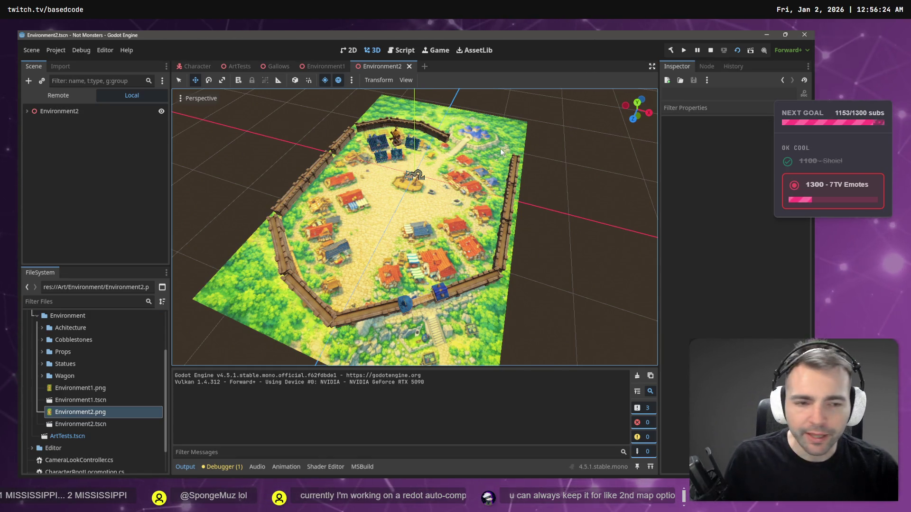
pyautogui.click(194, 66)
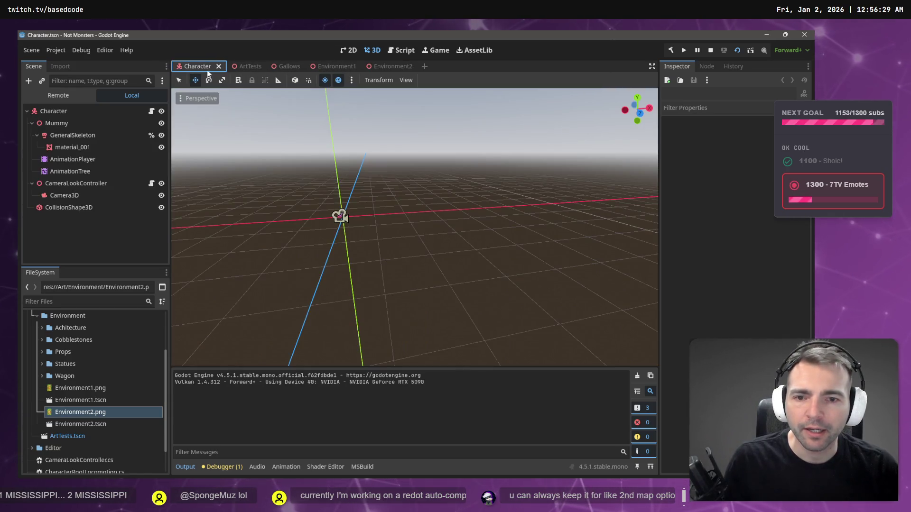
# - Fly over the ArtTests courtyard, then show the tldraw Computer video full screen from 0:00
pyautogui.click(241, 67)
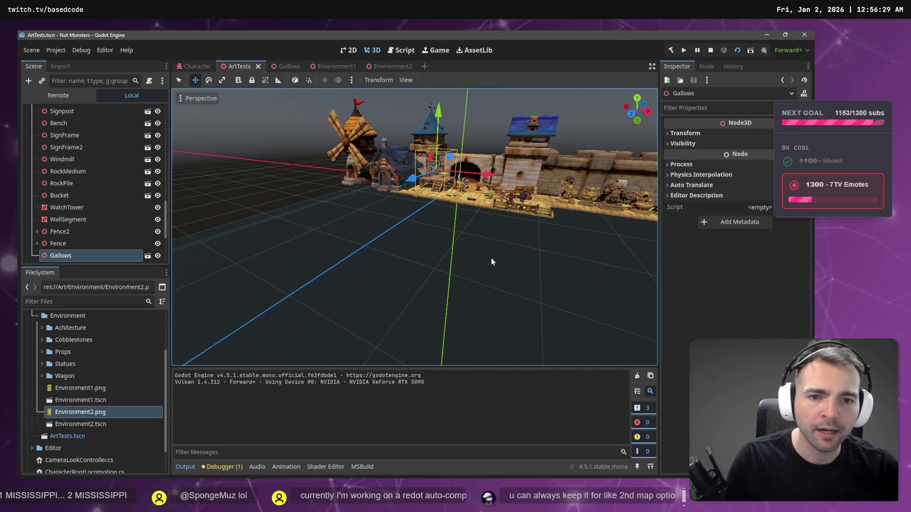
pyautogui.click(489, 255)
pyautogui.moveTo(491, 247); pyautogui.dragTo(488, 269)
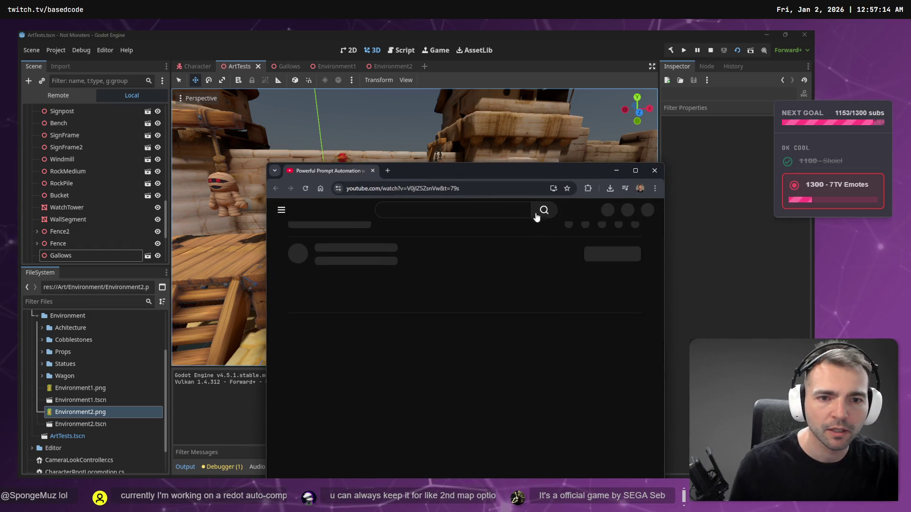
pyautogui.press('f')
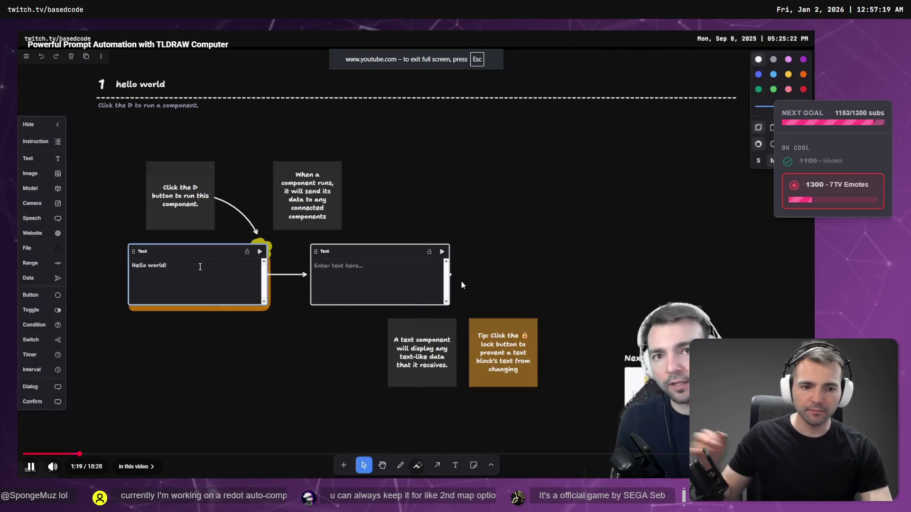
pyautogui.click(26, 454)
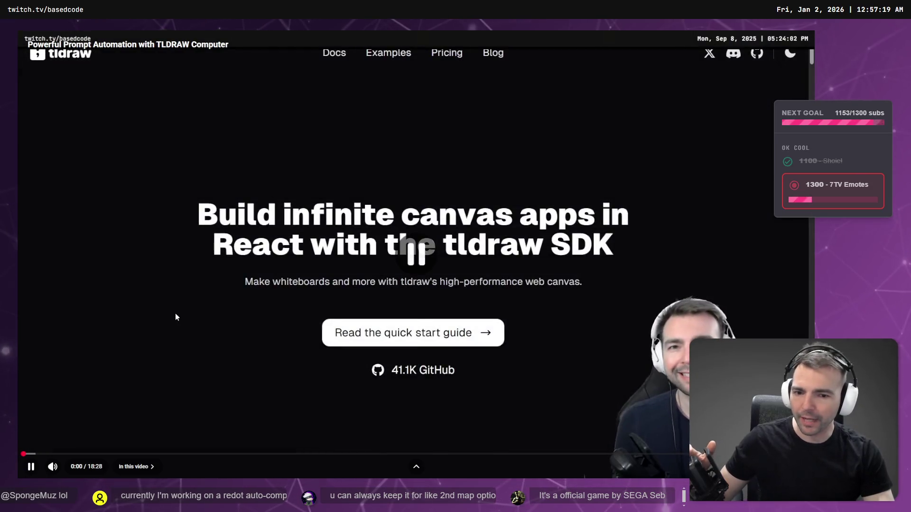
# - Pause the tldraw Computer video at 0:00
pyautogui.click(175, 313)
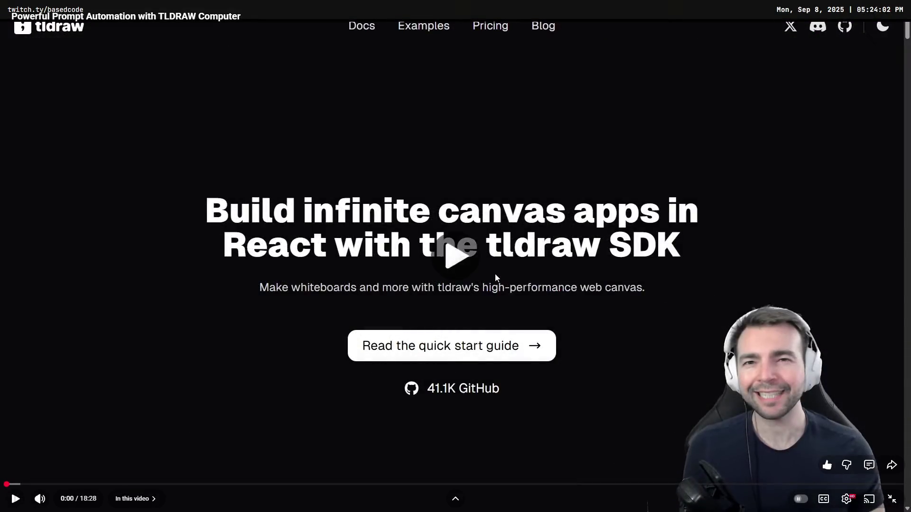
# - Resume the video and let it play through to the Hello World tutorial canvas
pyautogui.click(494, 274)
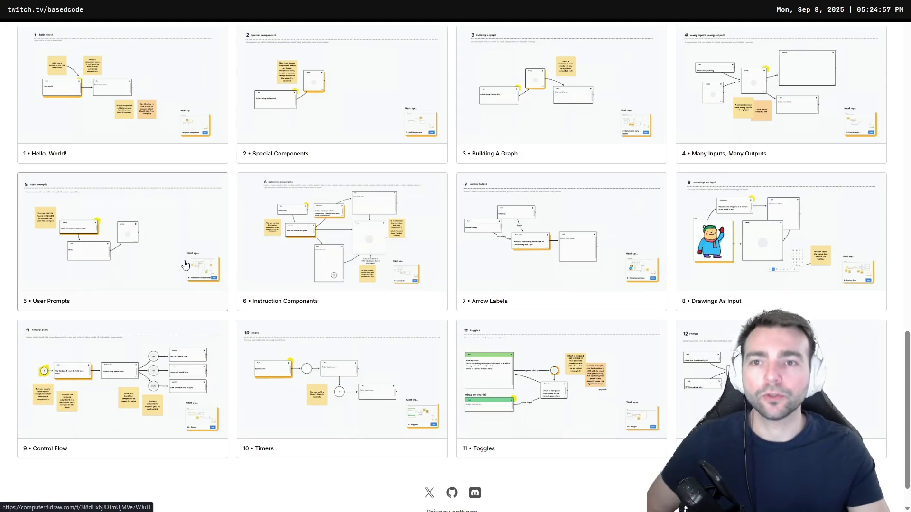
pyautogui.scroll(2, 152, 157)
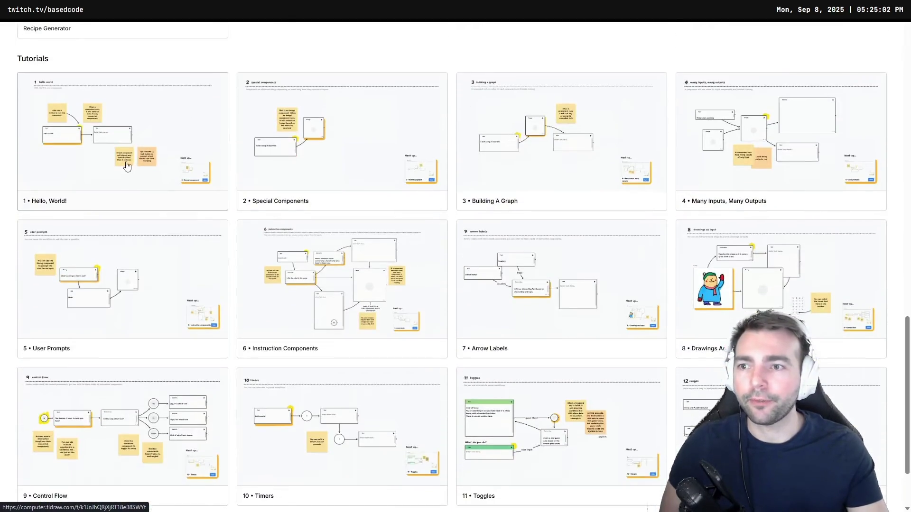
pyautogui.click(69, 139)
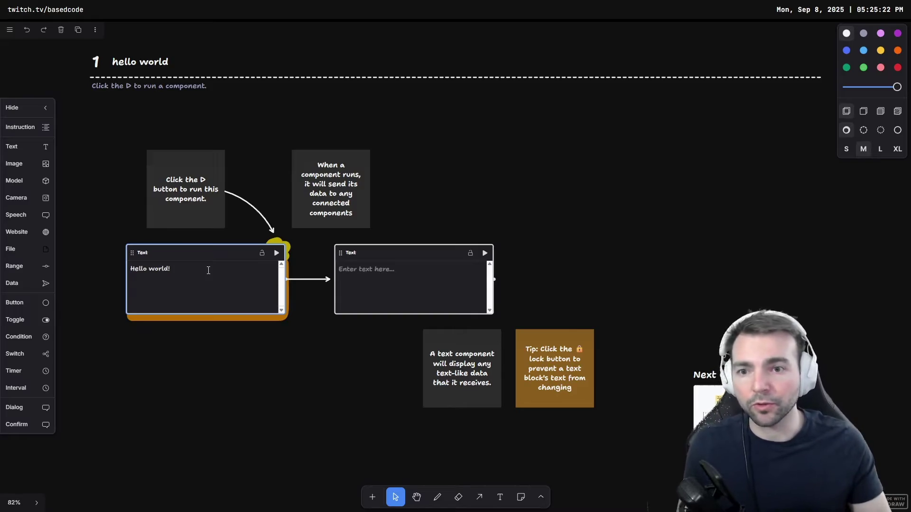
# - Scroll around the hello world canvas near the second Text component
pyautogui.scroll(-2, 650, 234)
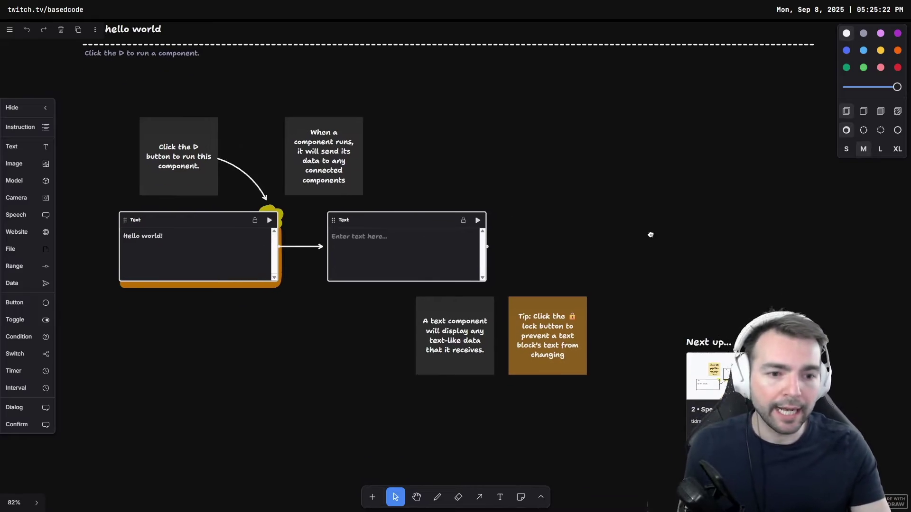
pyautogui.scroll(2, 662, 244)
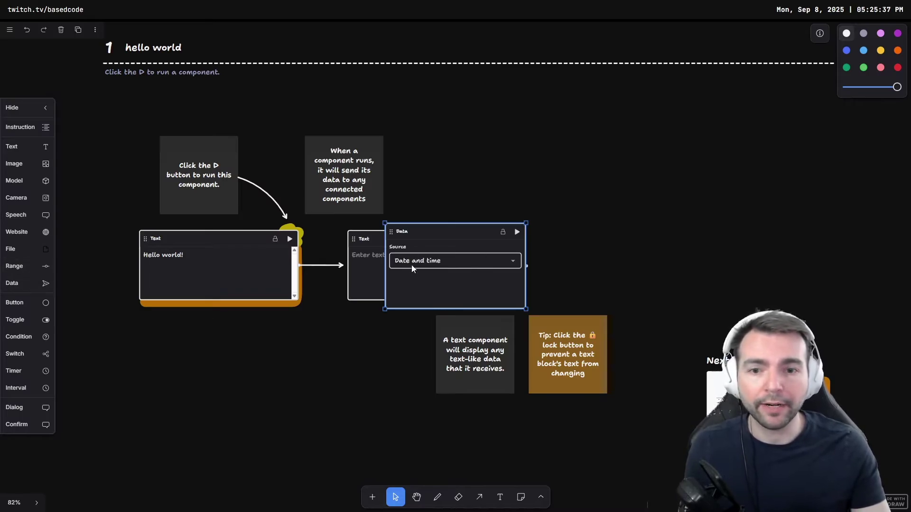
# - Switch the Data component's source to Custom, move it aside, and delete it
pyautogui.click(411, 261)
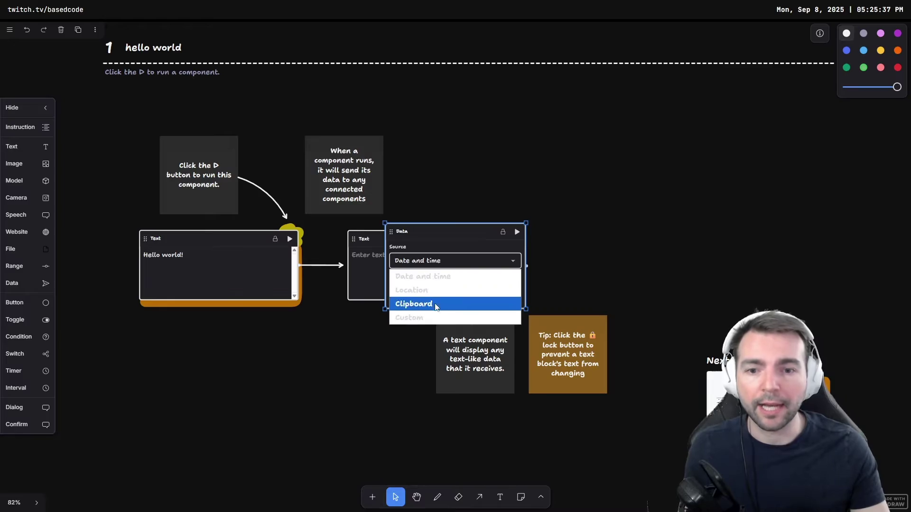
pyautogui.click(432, 316)
pyautogui.moveTo(448, 224); pyautogui.dragTo(567, 99)
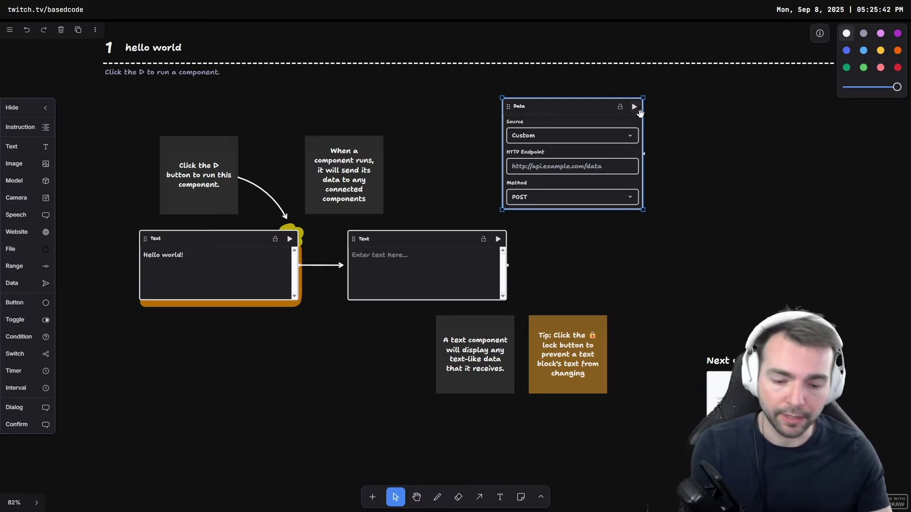
pyautogui.press('Delete')
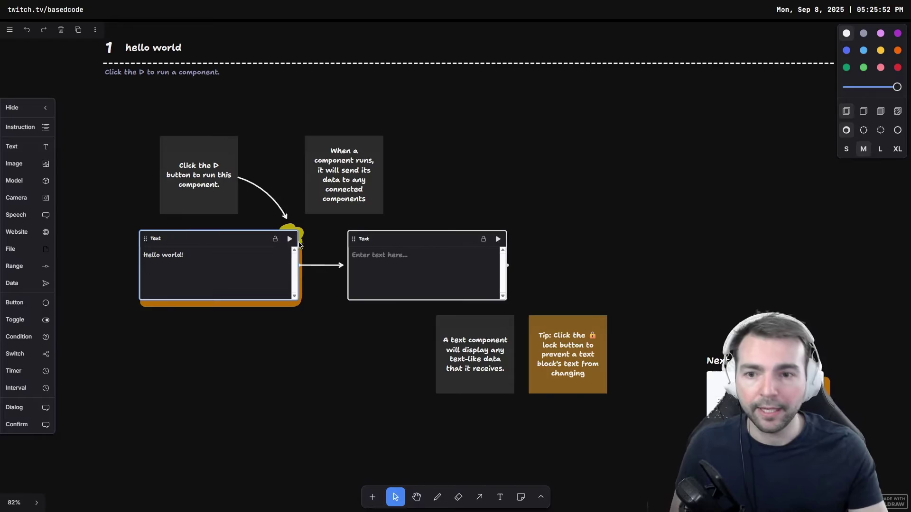
# - Run the first Text component to pass on 'Hello world!', then draw a rectangle beside them
pyautogui.click(289, 239)
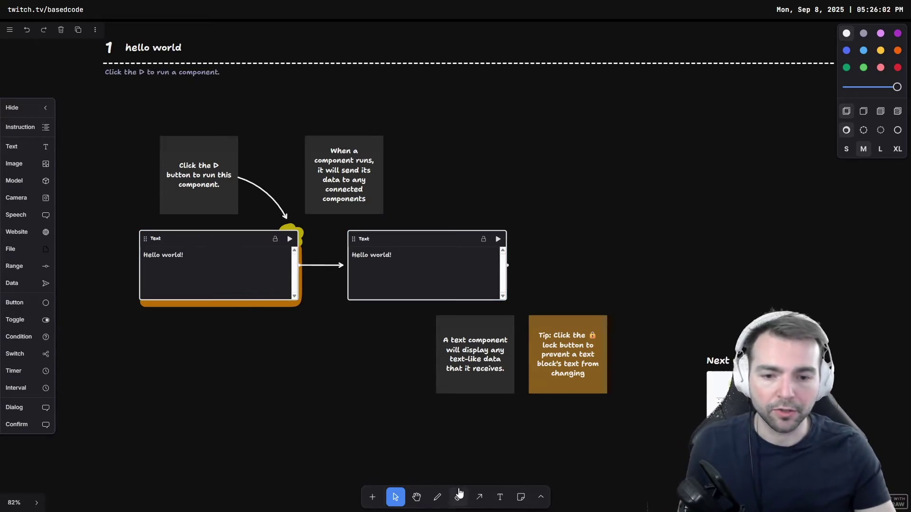
pyautogui.press('r')
pyautogui.click(572, 143)
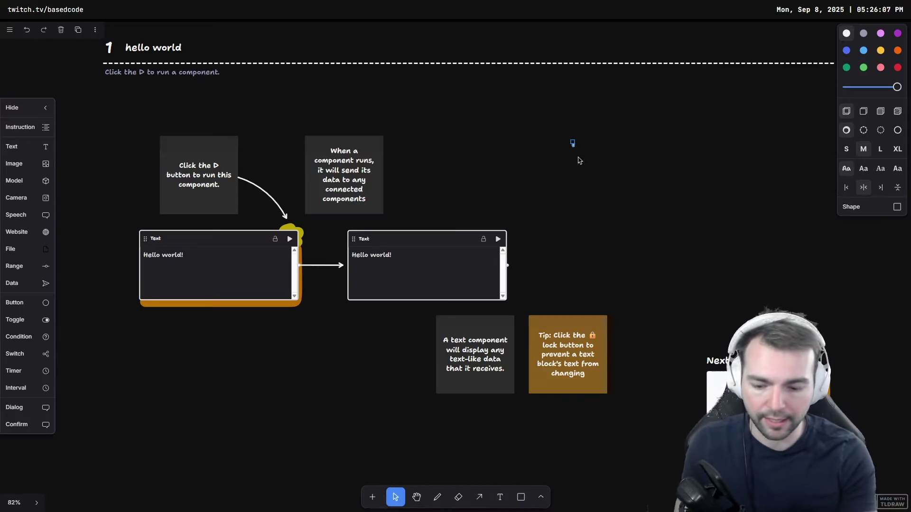
pyautogui.press('e')
pyautogui.press('v')
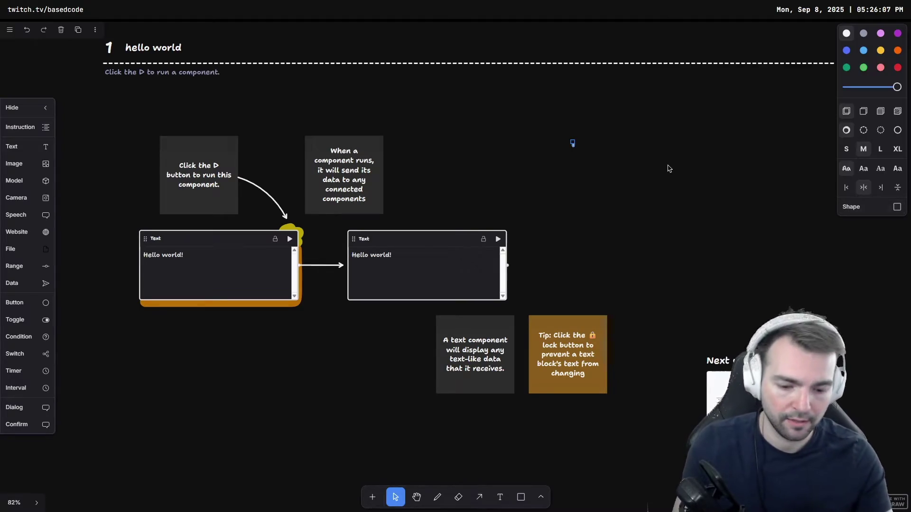
pyautogui.press('r')
pyautogui.moveTo(573, 150)
pyautogui.mouseDown()
pyautogui.moveTo(701, 248)
pyautogui.moveTo(724, 237)
pyautogui.mouseUp()
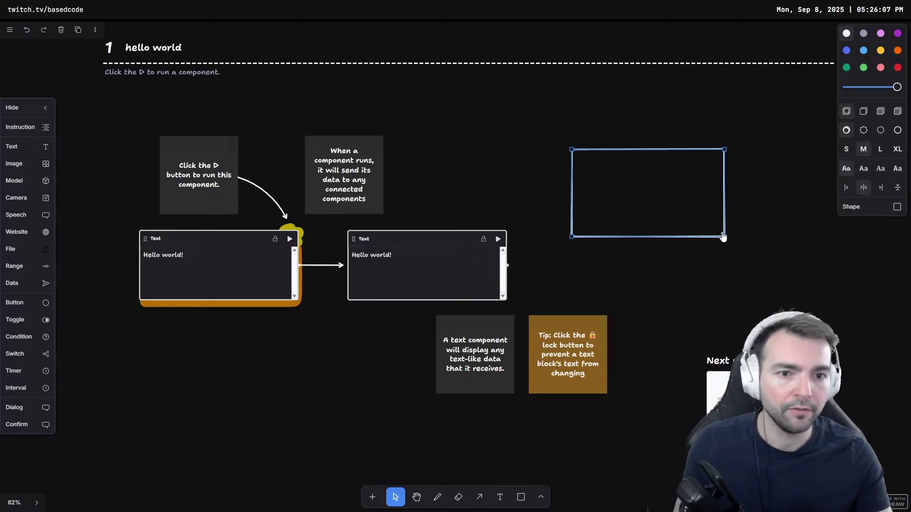
# - Label the new rectangle 'This is text' and select the left Hello world Text component
pyautogui.press('h')
pyautogui.moveTo(601, 179); pyautogui.dragTo(604, 179)
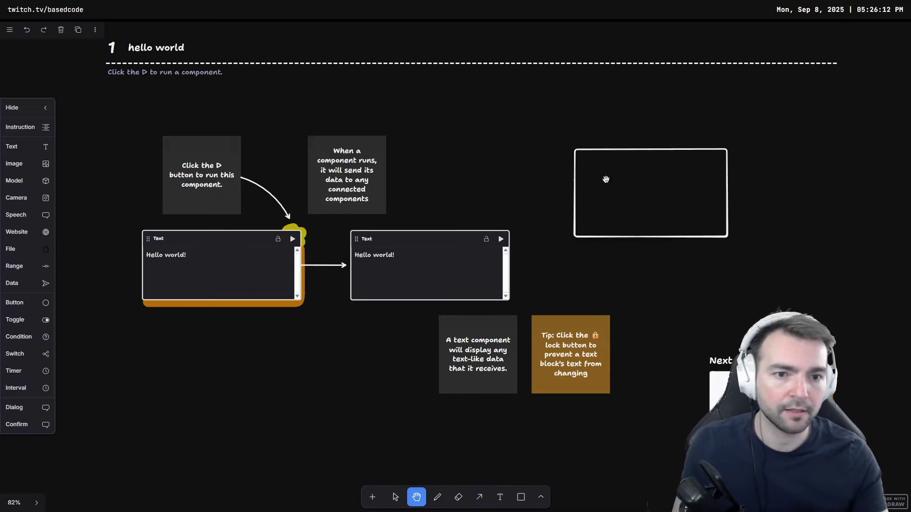
pyautogui.press('a')
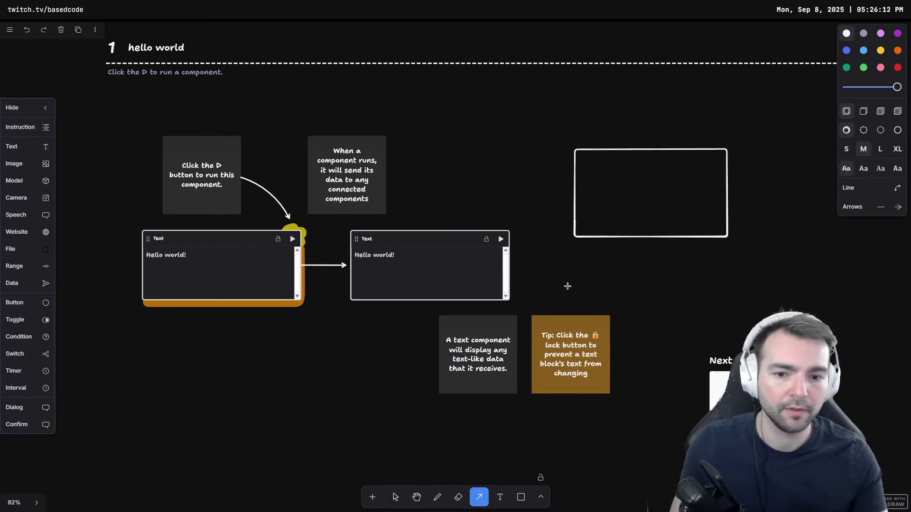
pyautogui.press('v')
pyautogui.doubleClick(662, 187)
pyautogui.write('This is text')
pyautogui.click(653, 278)
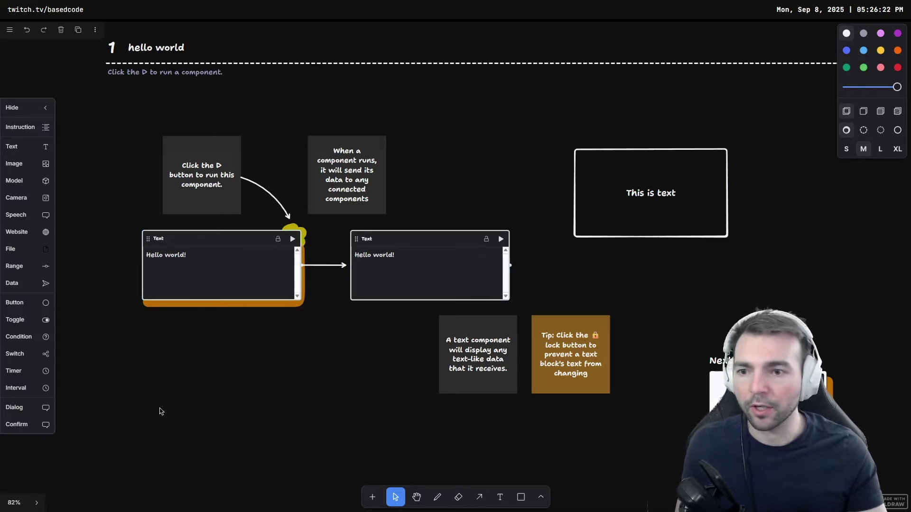
pyautogui.click(186, 244)
# - Delete the 'This is text' box and rerun the Hello world Text component
pyautogui.click(644, 146)
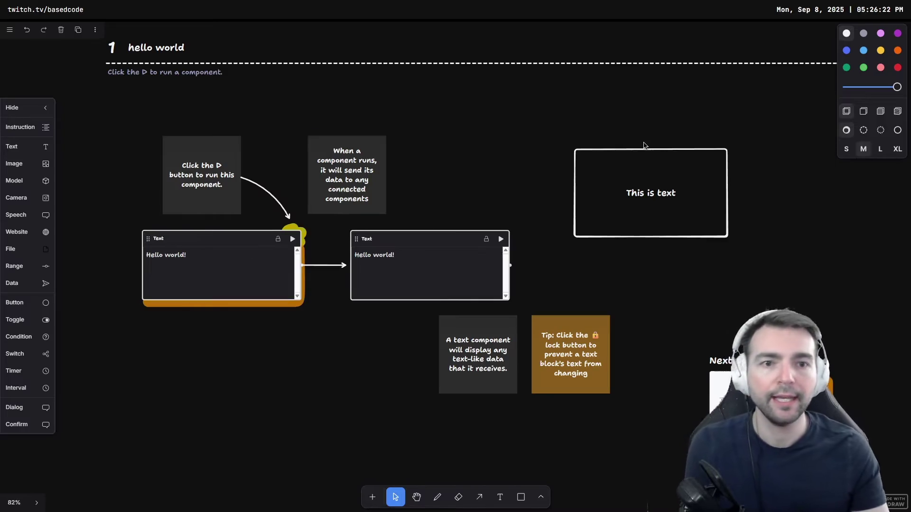
pyautogui.click(638, 160)
pyautogui.press('Delete')
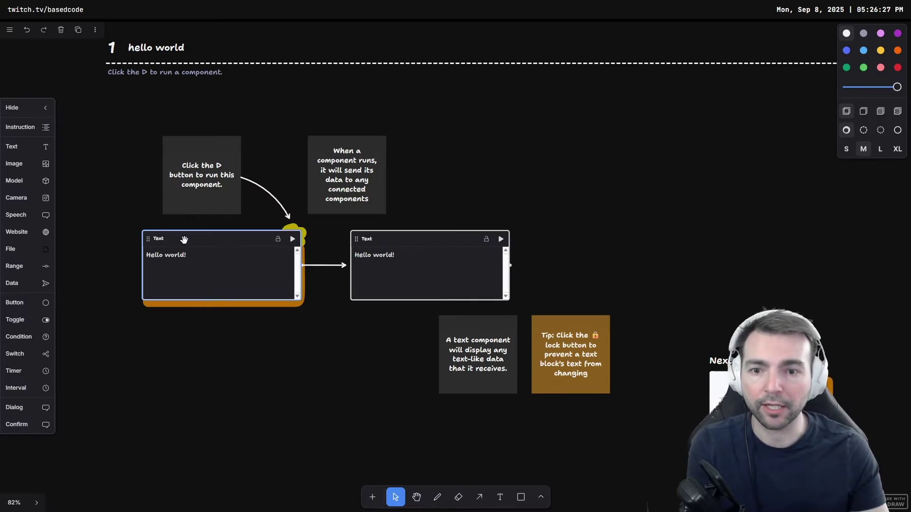
pyautogui.click(293, 239)
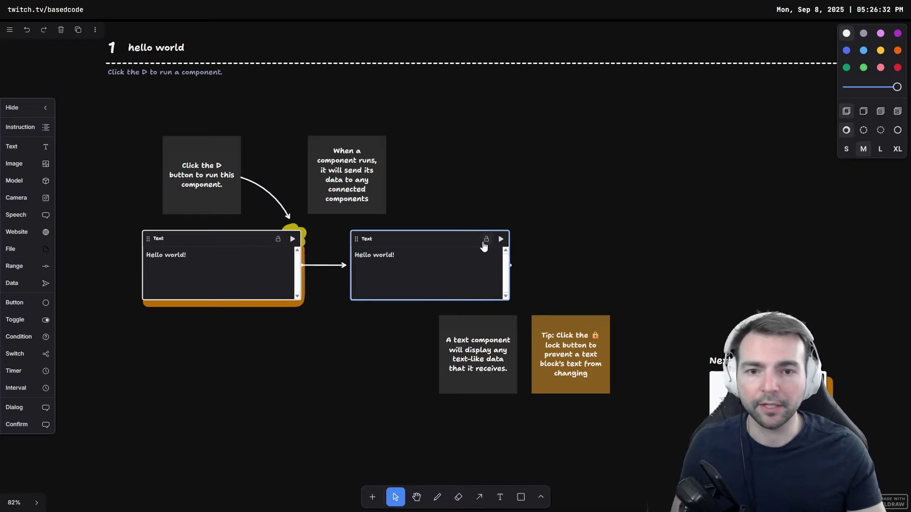
# - Change the left Text component to 'Hello world! Not really' and run it to update the linked one
pyautogui.click(222, 275)
pyautogui.write('b')
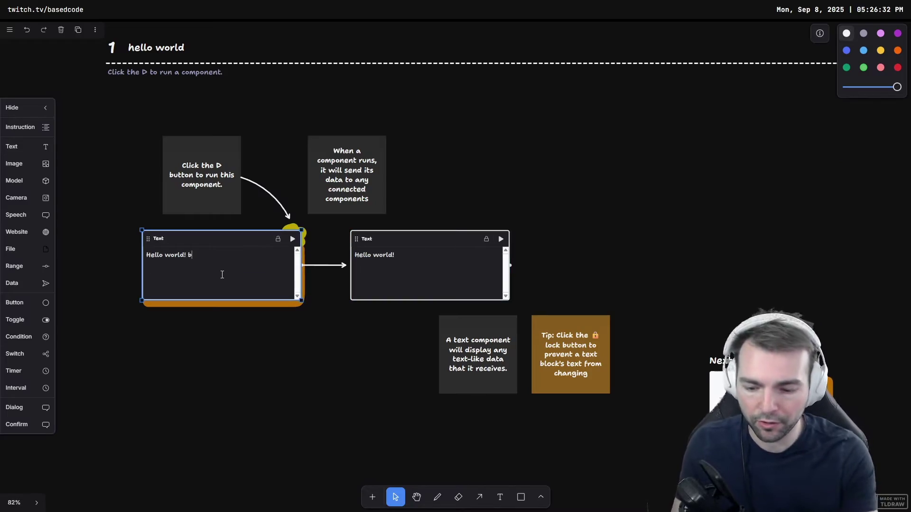
pyautogui.press('BackSpace')
pyautogui.write('Not rea')
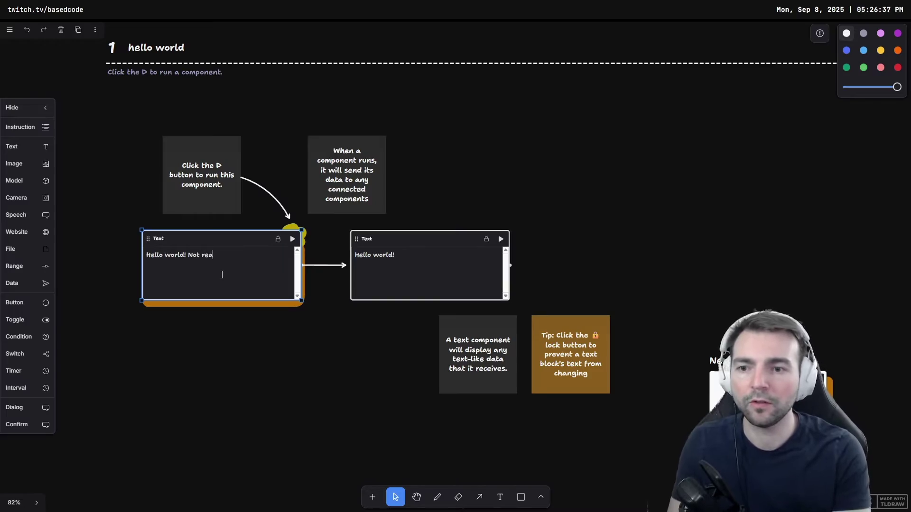
pyautogui.write('lly')
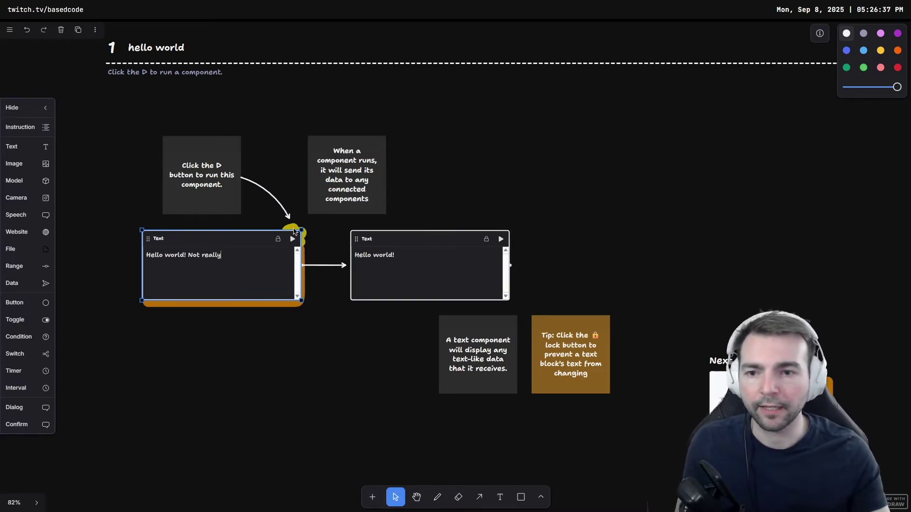
pyautogui.click(293, 238)
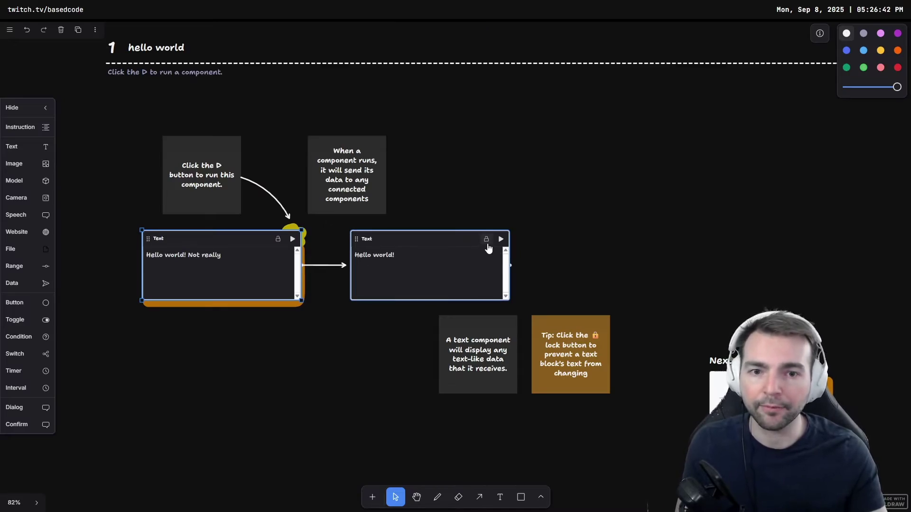
pyautogui.click(293, 239)
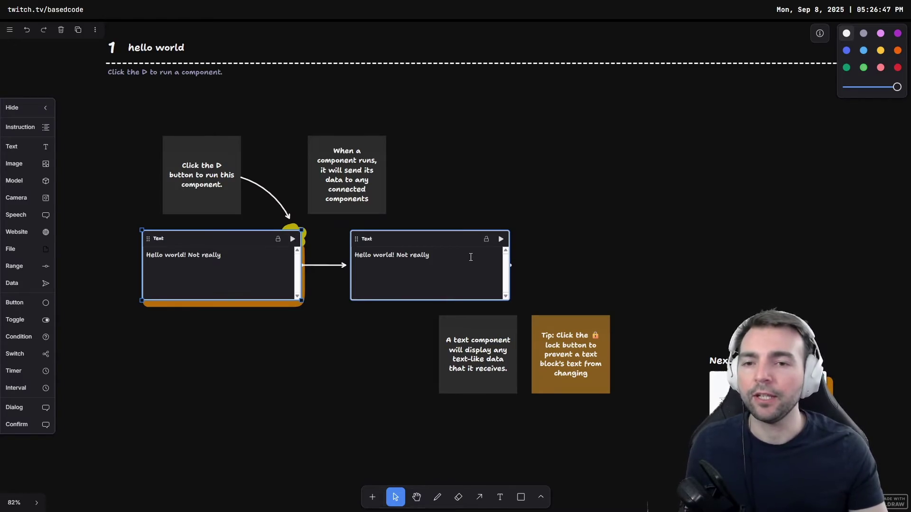
pyautogui.rightClick(75, 60)
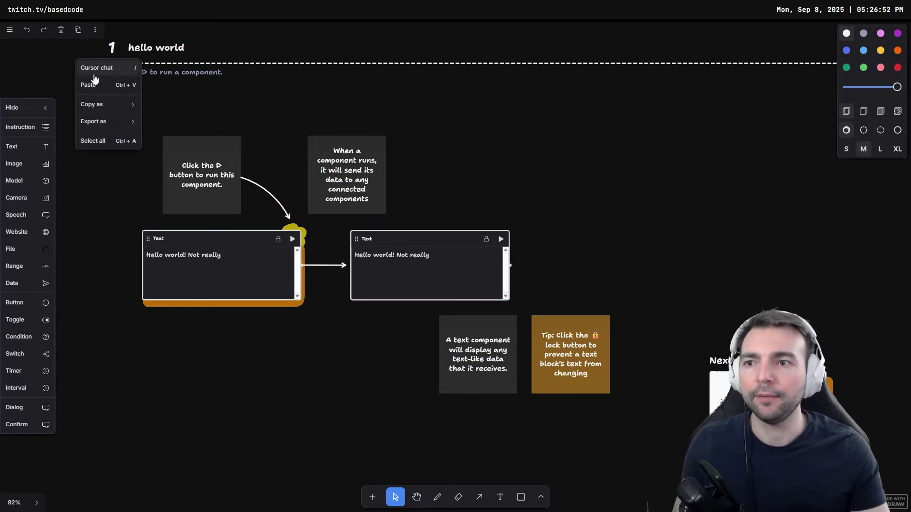
# - From the home page, open the Instruction Components tutorial and run its 'Write the rules' instruction
pyautogui.hotkey('alt', 'Left')
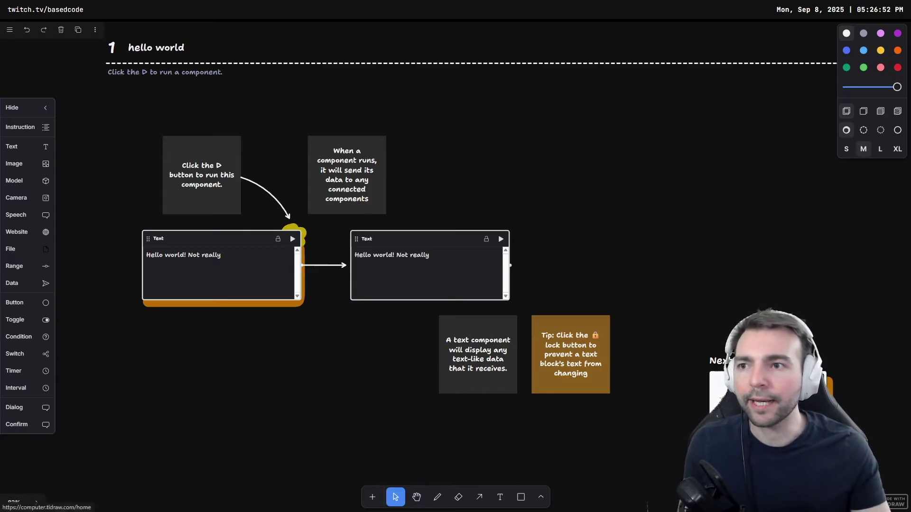
pyautogui.scroll(-3, 207, 229)
pyautogui.scroll(-15, 335, 353)
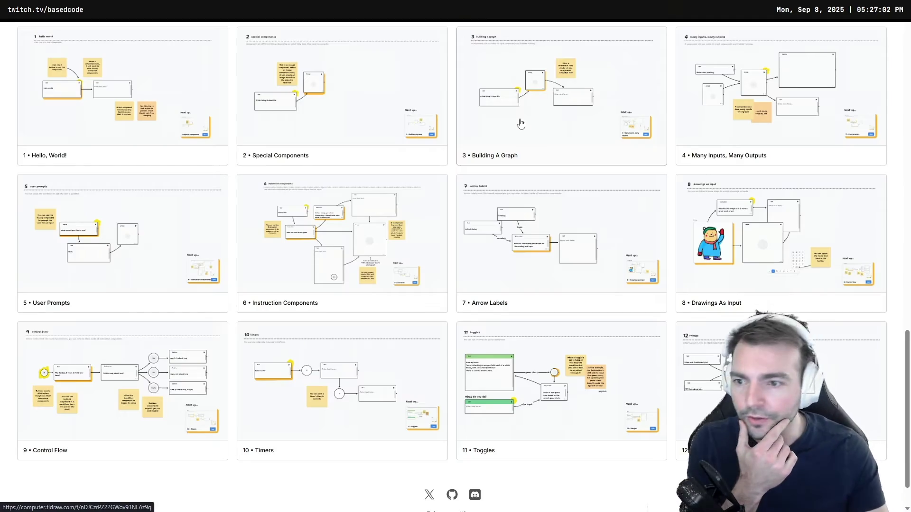
pyautogui.click(318, 243)
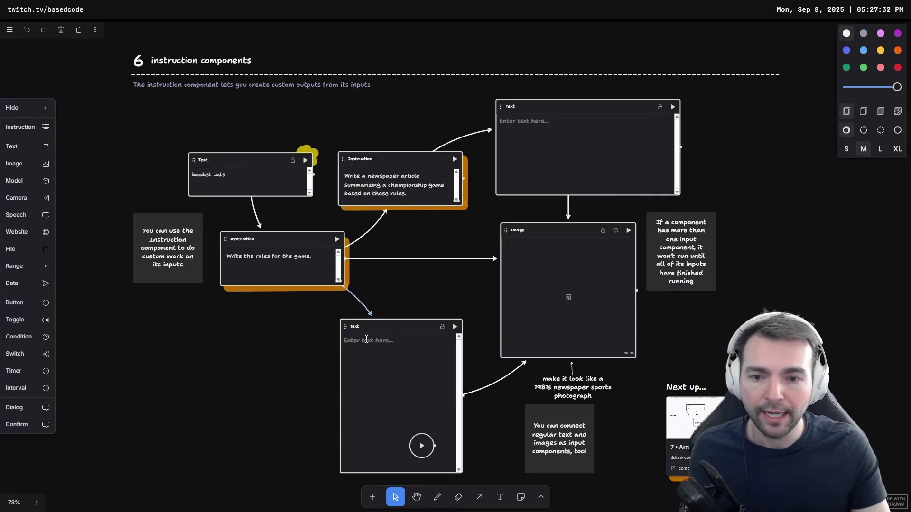
pyautogui.scroll(-3, 384, 370)
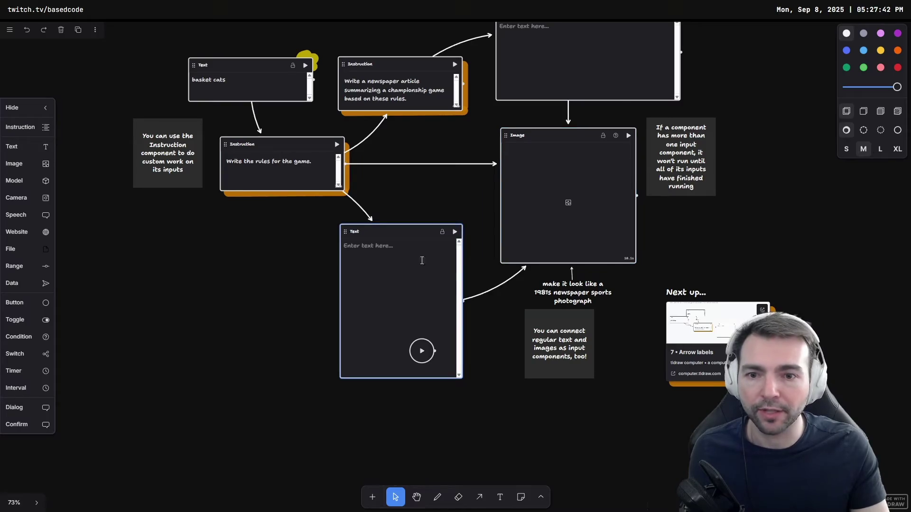
pyautogui.scroll(1, 545, 199)
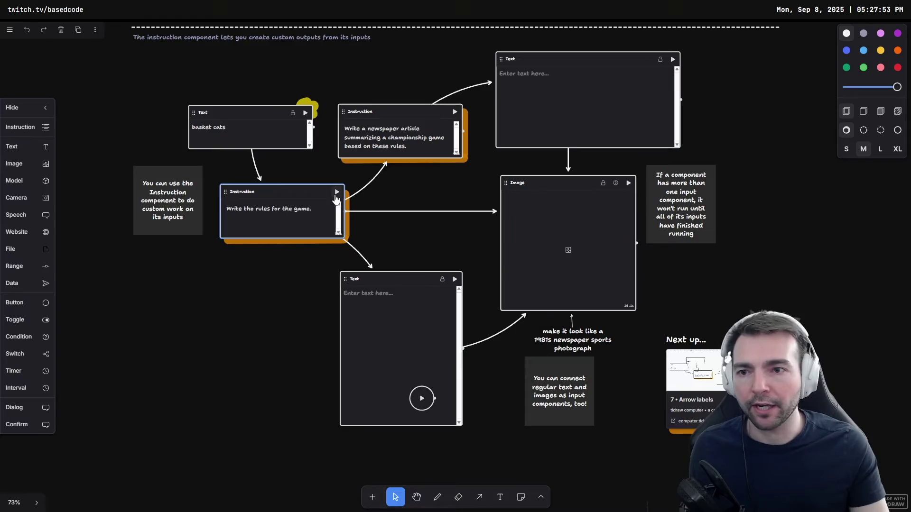
pyautogui.click(337, 193)
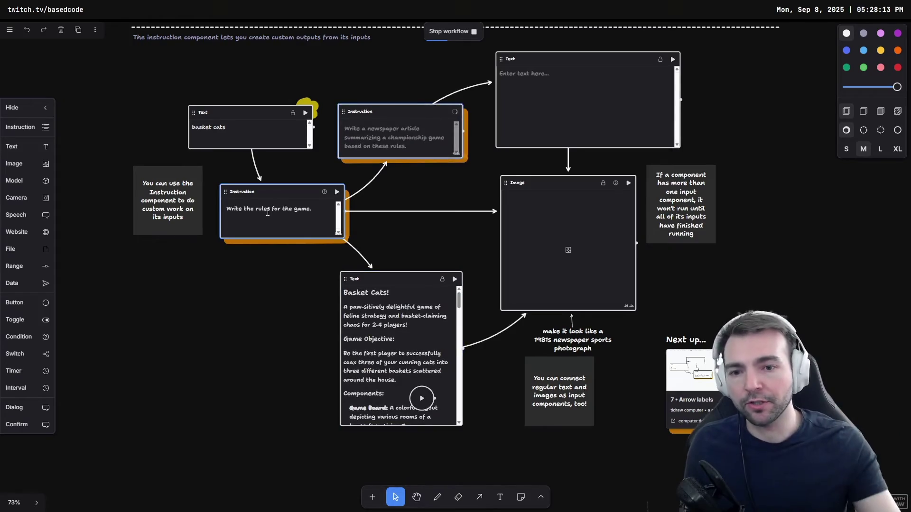
# - Review the generated basket cats rules and select the 'Whiskers of Fury' article headline
pyautogui.scroll(-2, 351, 302)
pyautogui.moveTo(458, 206)
pyautogui.mouseDown()
pyautogui.moveTo(459, 221)
pyautogui.moveTo(459, 208)
pyautogui.mouseUp()
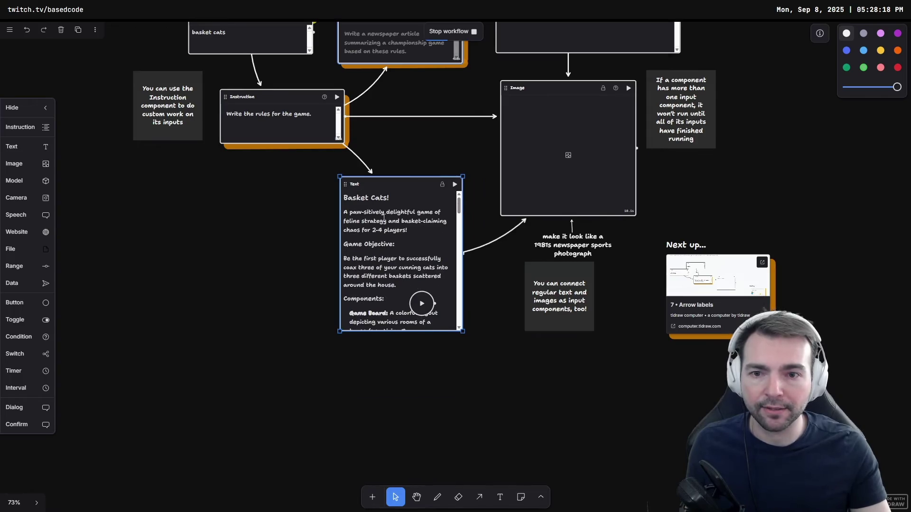
pyautogui.scroll(-1, 413, 228)
pyautogui.scroll(2, 439, 234)
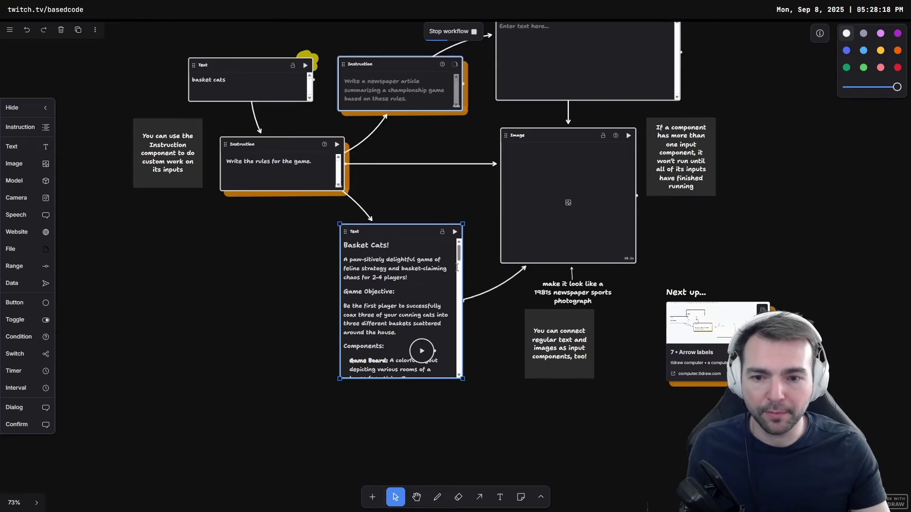
pyautogui.scroll(-5, 459, 275)
pyautogui.scroll(-5, 460, 287)
pyautogui.scroll(1, 319, 152)
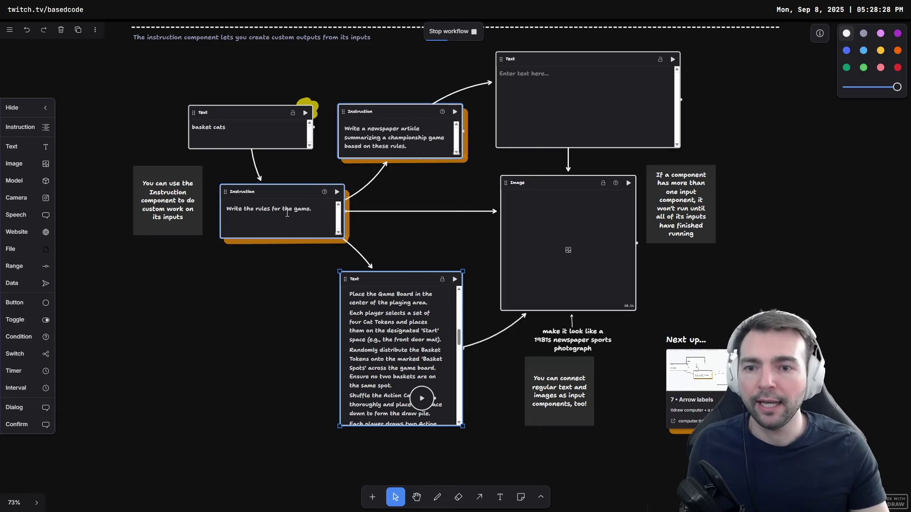
pyautogui.click(567, 73)
pyautogui.moveTo(567, 73); pyautogui.dragTo(605, 83)
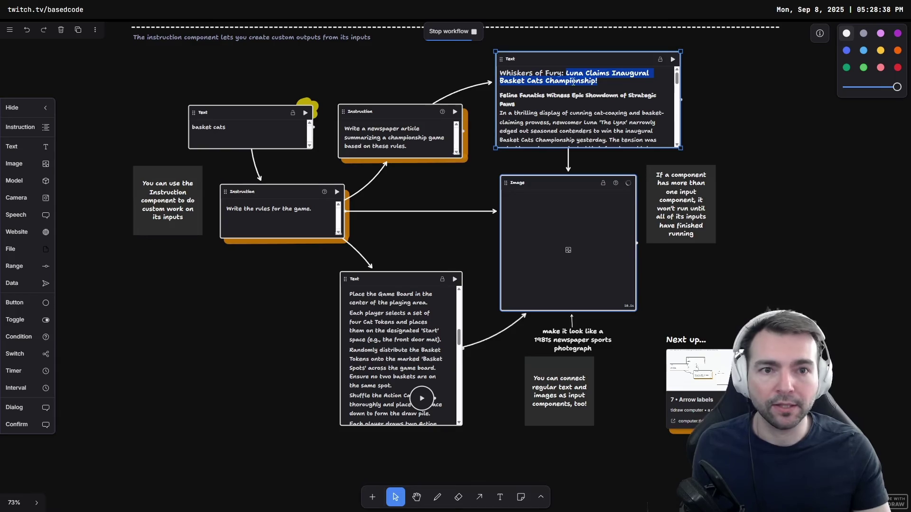
pyautogui.click(522, 63)
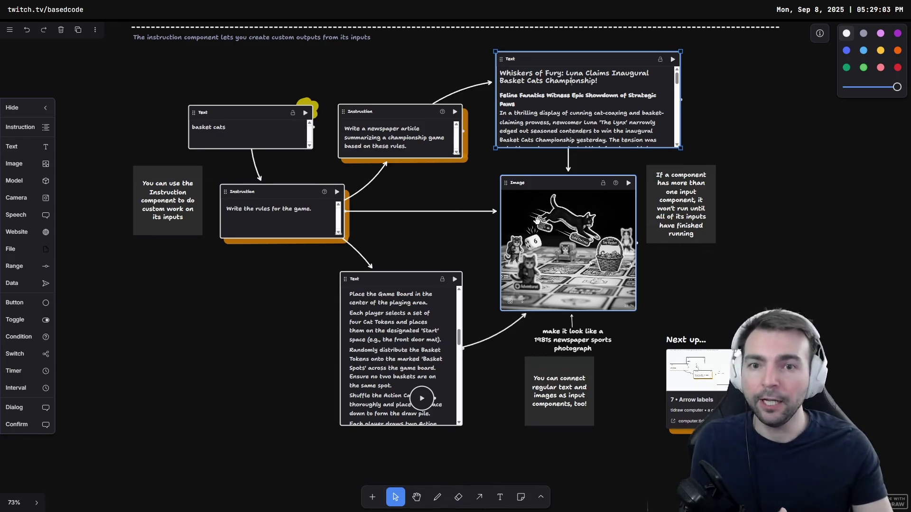
# - Replace 'basket cats' with 'Pacman' in the top Text component and rerun the workflow
pyautogui.click(251, 138)
pyautogui.hotkey('ctrl', 'a')
pyautogui.write('Pac')
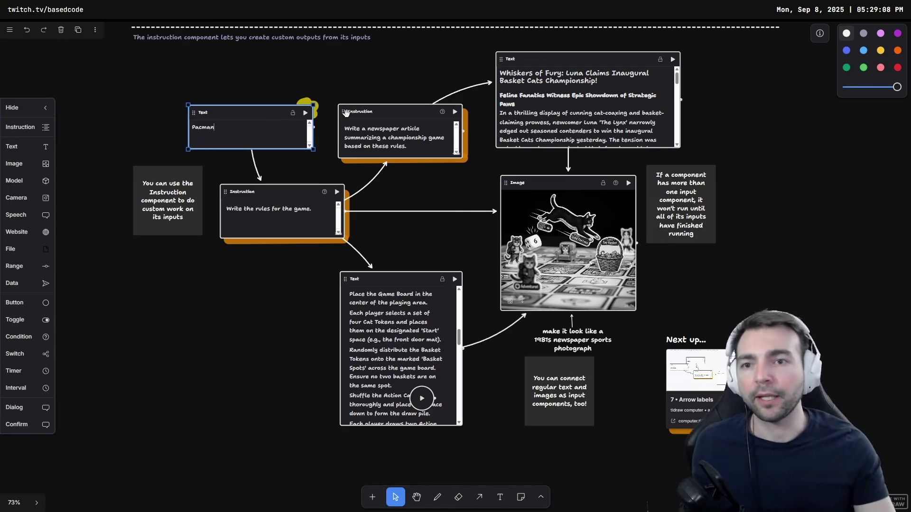
pyautogui.click(305, 114)
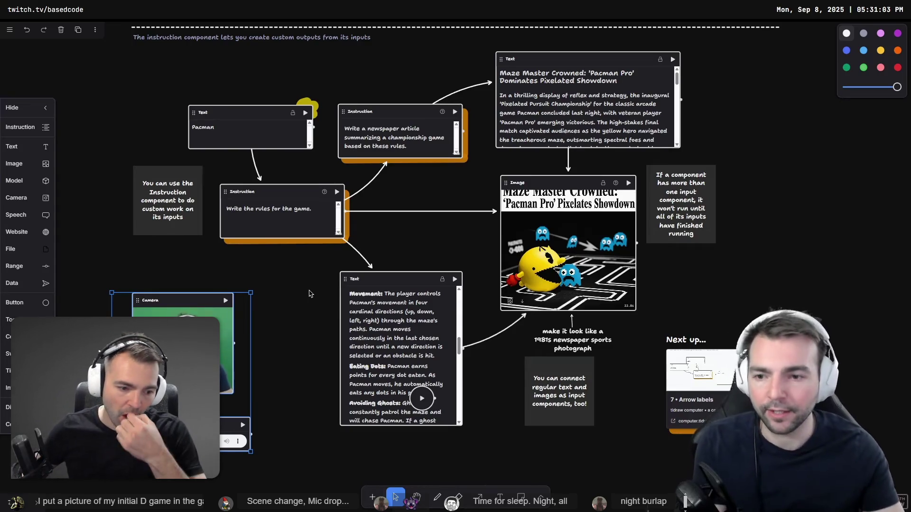
# - Add a Website component right of the image and connect the image output to it
pyautogui.click(308, 294)
pyautogui.hscroll(5, 557, 210)
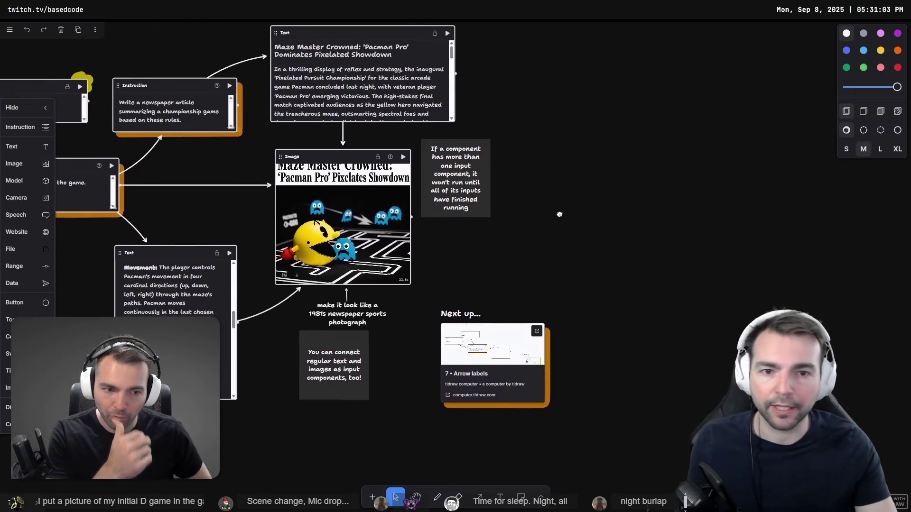
pyautogui.moveTo(26, 232)
pyautogui.mouseDown()
pyautogui.moveTo(519, 276)
pyautogui.moveTo(740, 245)
pyautogui.mouseUp()
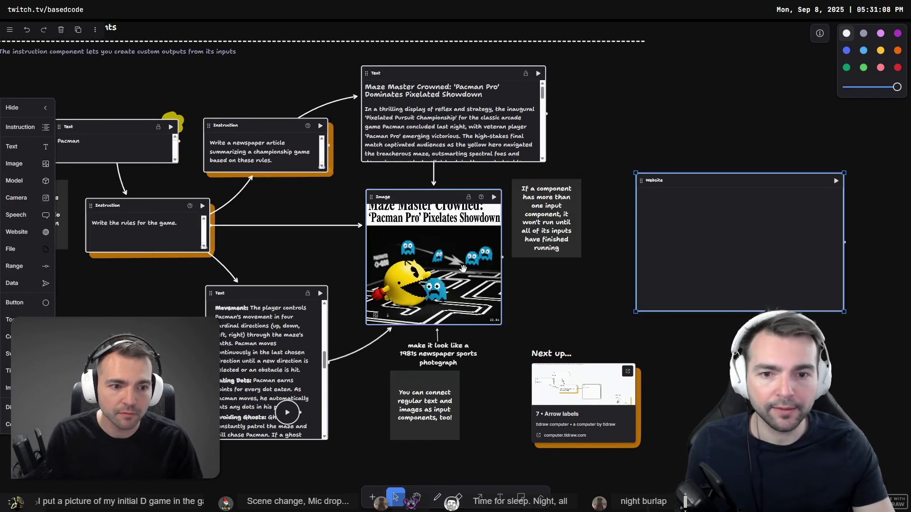
pyautogui.moveTo(502, 257)
pyautogui.mouseDown()
pyautogui.moveTo(631, 250)
pyautogui.moveTo(700, 260)
pyautogui.mouseUp()
pyautogui.moveTo(563, 250); pyautogui.dragTo(566, 288)
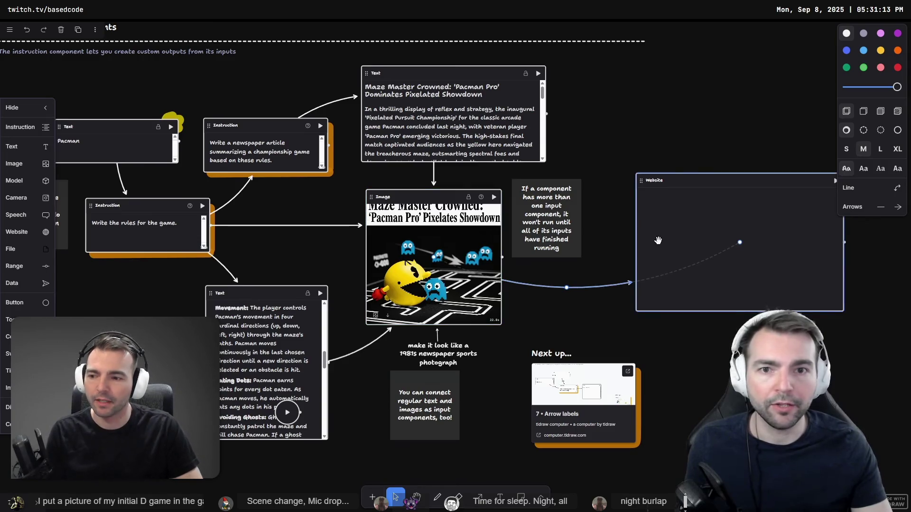
# - Wire the article text into the Website component and run it to build the championship page
pyautogui.press('a')
pyautogui.moveTo(533, 132)
pyautogui.mouseDown()
pyautogui.moveTo(783, 211)
pyautogui.moveTo(783, 220)
pyautogui.mouseUp()
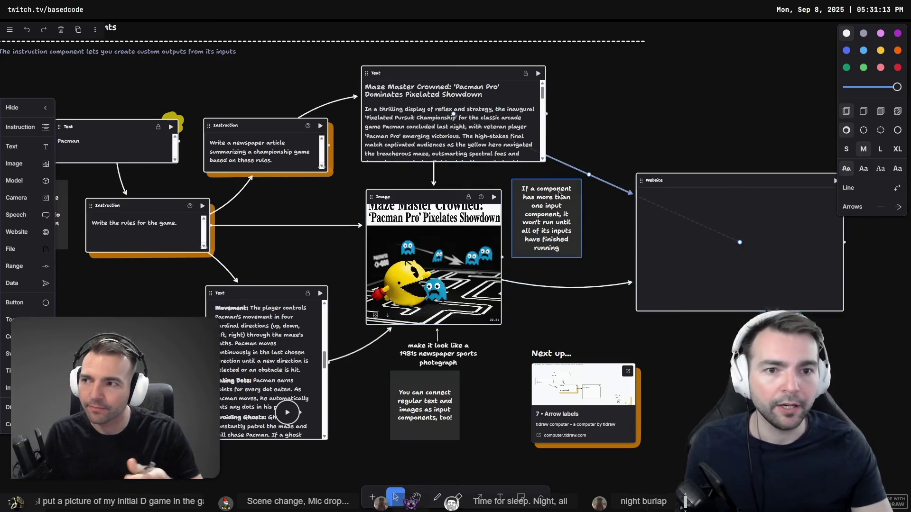
pyautogui.hscroll(5, 716, 217)
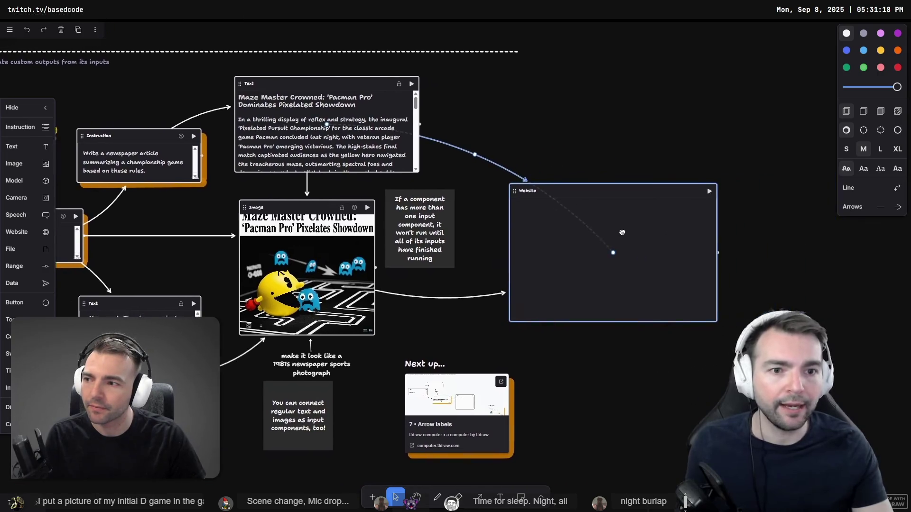
pyautogui.click(703, 191)
pyautogui.click(680, 161)
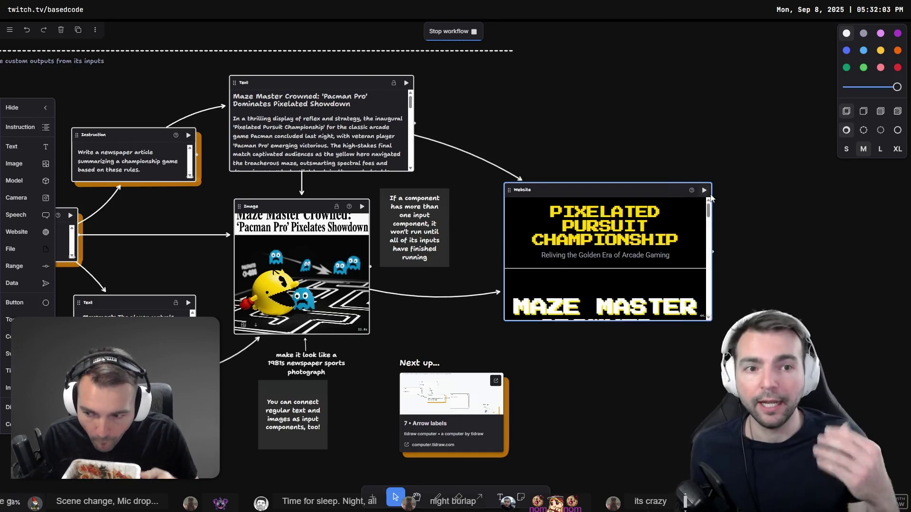
# - Scroll through the generated page preview, then rerun the Website component to regenerate it
pyautogui.scroll(-3, 582, 254)
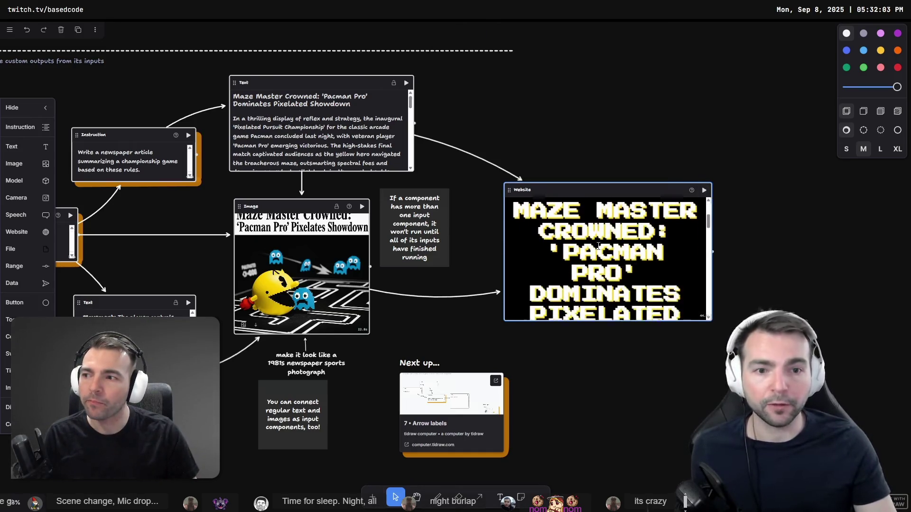
pyautogui.scroll(1, 585, 246)
pyautogui.scroll(-5, 585, 245)
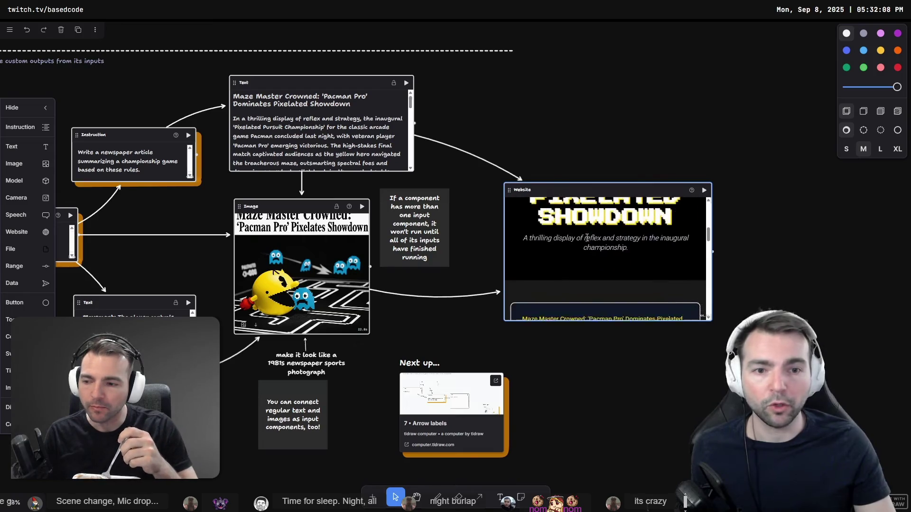
pyautogui.scroll(-10, 594, 242)
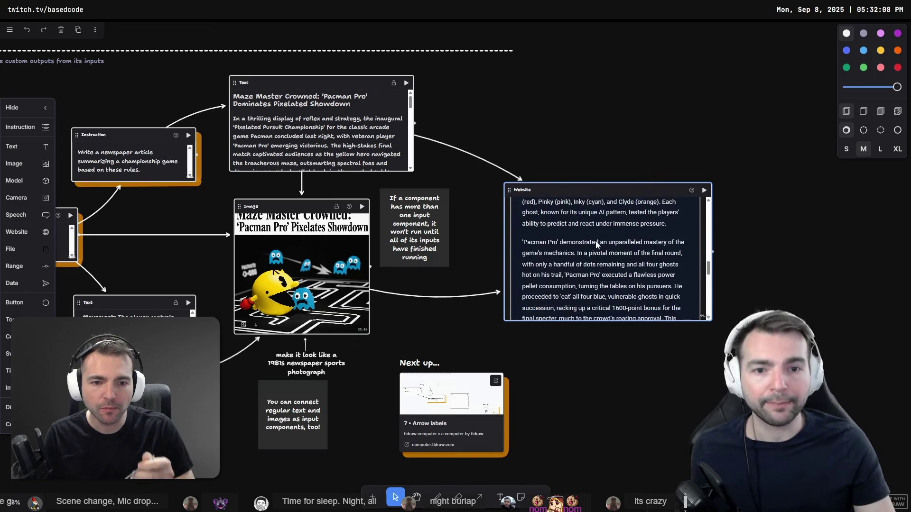
pyautogui.scroll(-5, 588, 219)
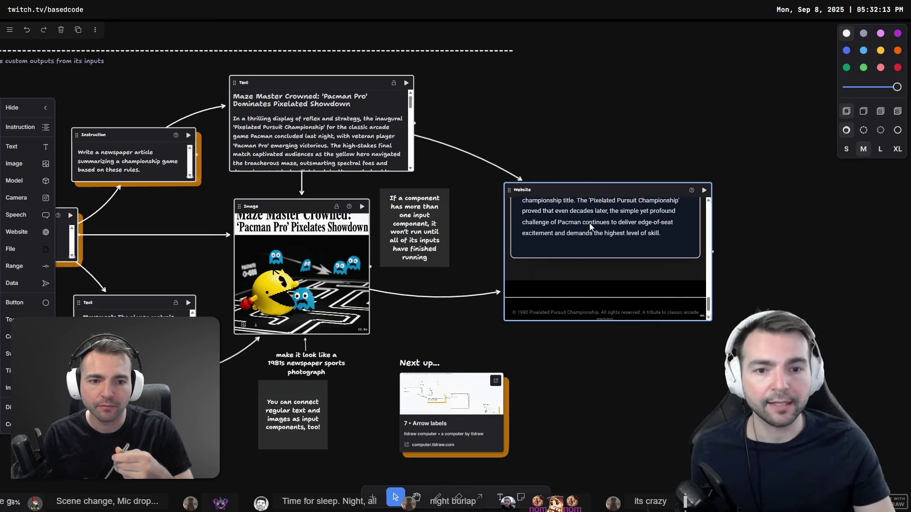
pyautogui.scroll(20, 609, 262)
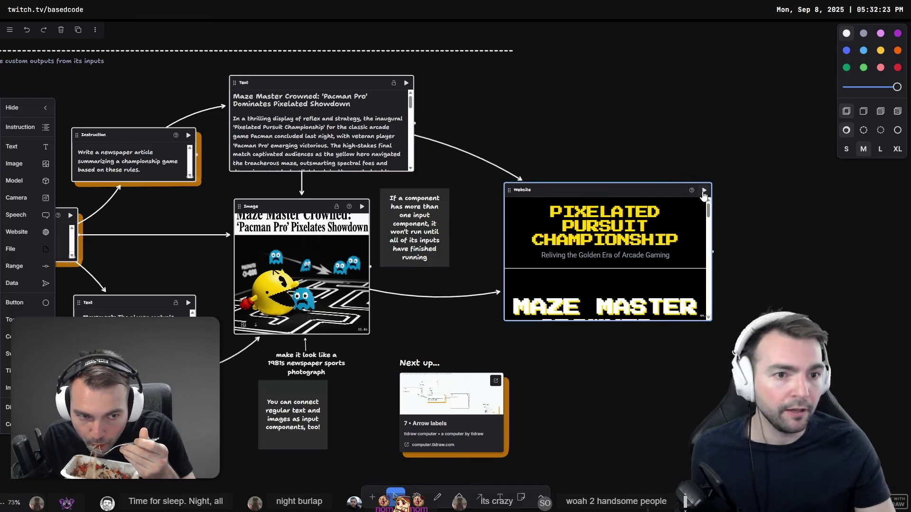
pyautogui.click(704, 191)
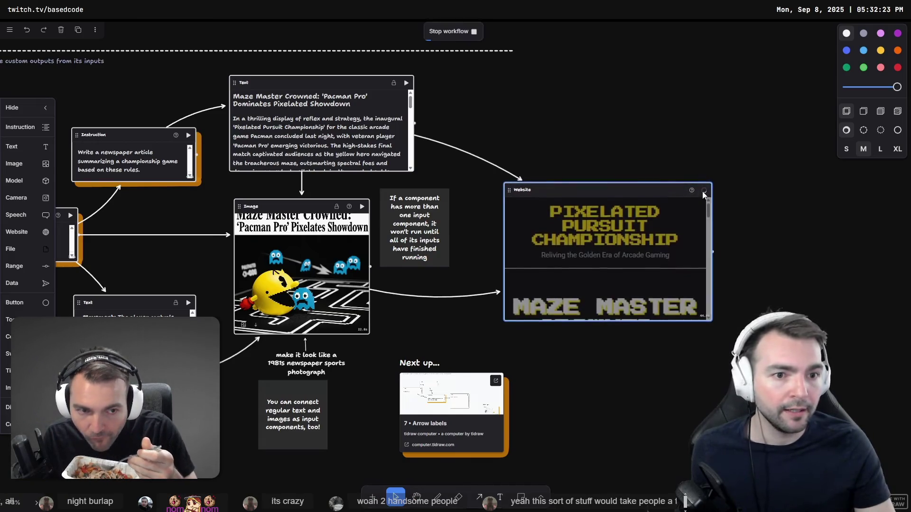
# - Copy the generated page's HTML to the clipboard from the Website component's header
pyautogui.rightClick(658, 191)
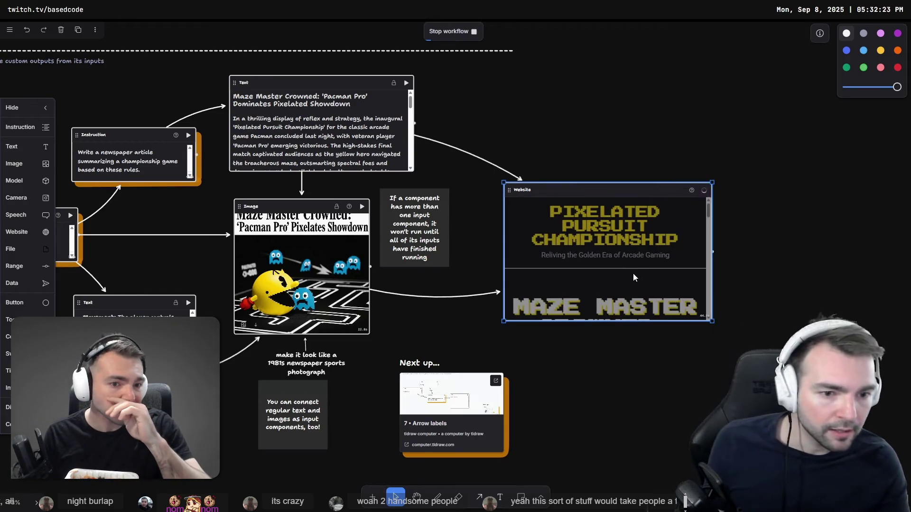
pyautogui.rightClick(633, 272)
pyautogui.click(719, 210)
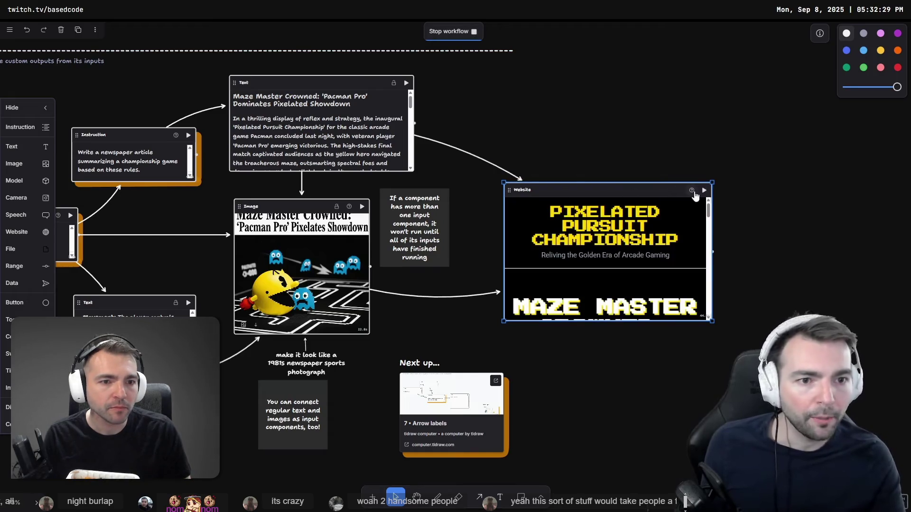
pyautogui.moveTo(692, 191)
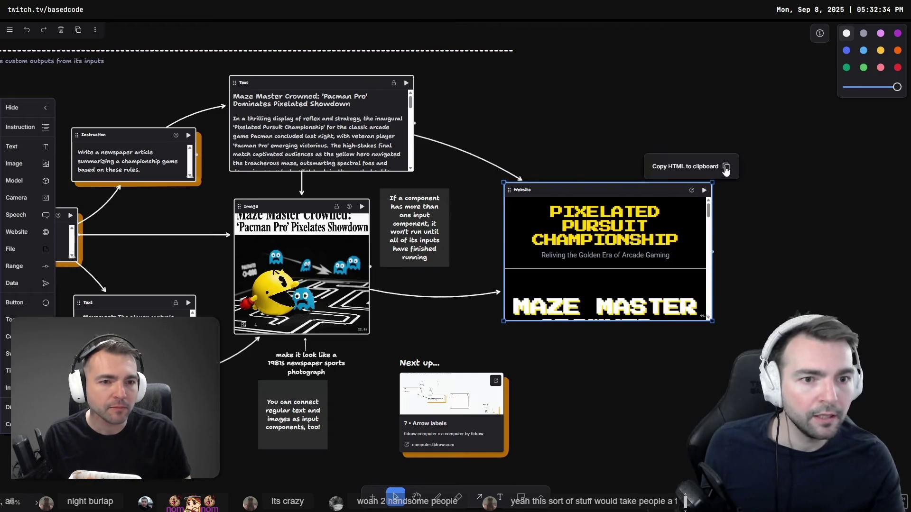
pyautogui.click(688, 170)
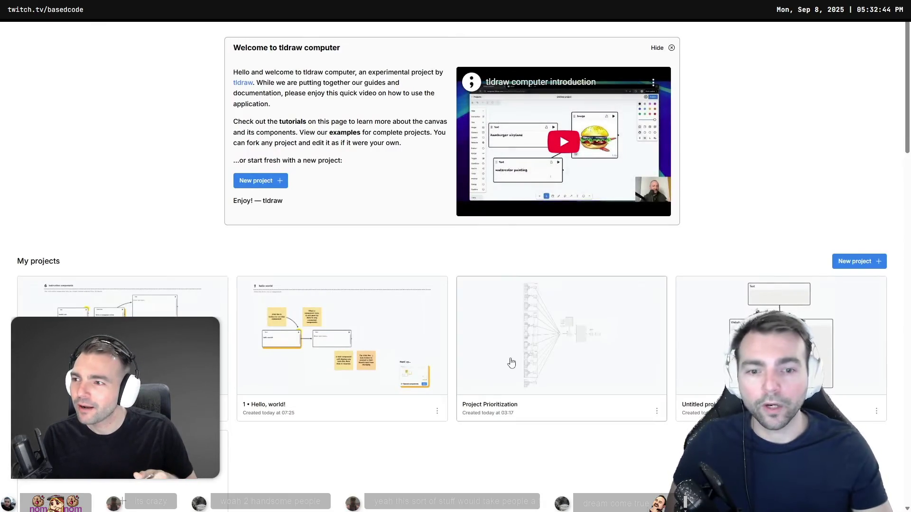
# - Open the Project Prioritization card under My projects
pyautogui.click(510, 362)
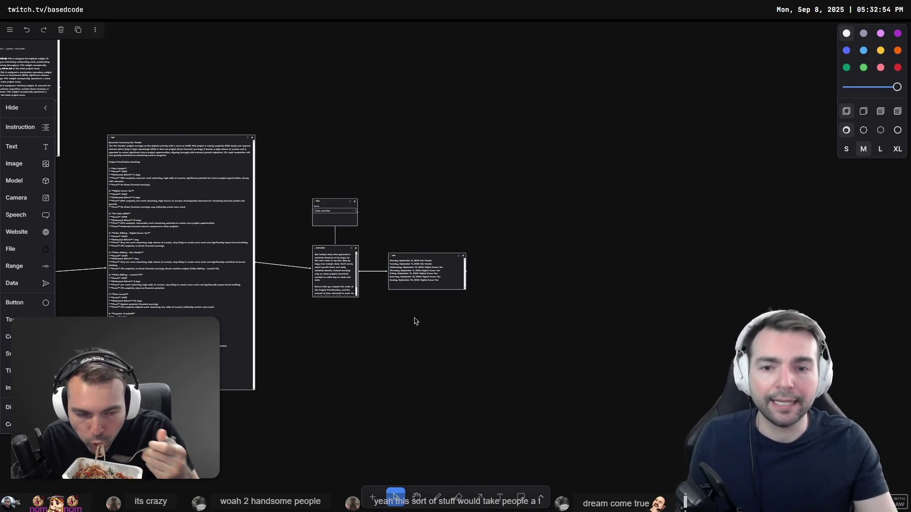
pyautogui.scroll(5, 412, 317)
pyautogui.scroll(2, 393, 311)
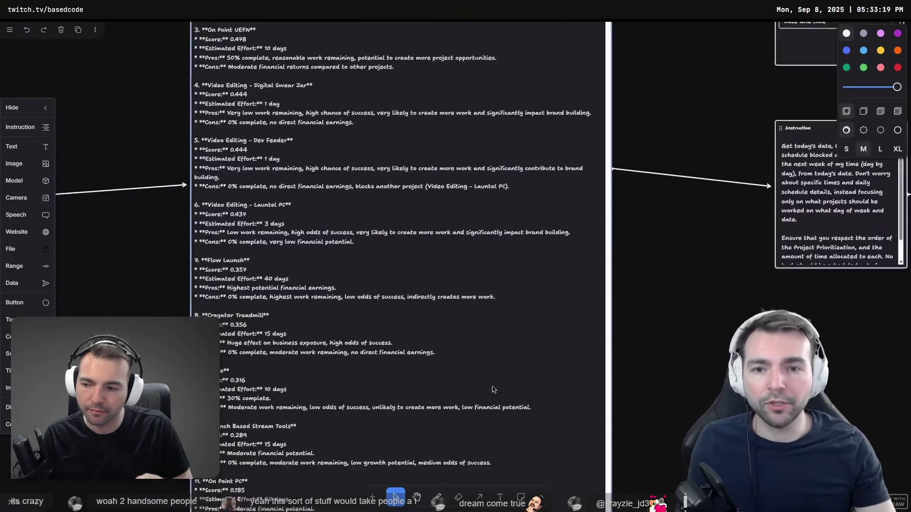
pyautogui.scroll(-10, 493, 390)
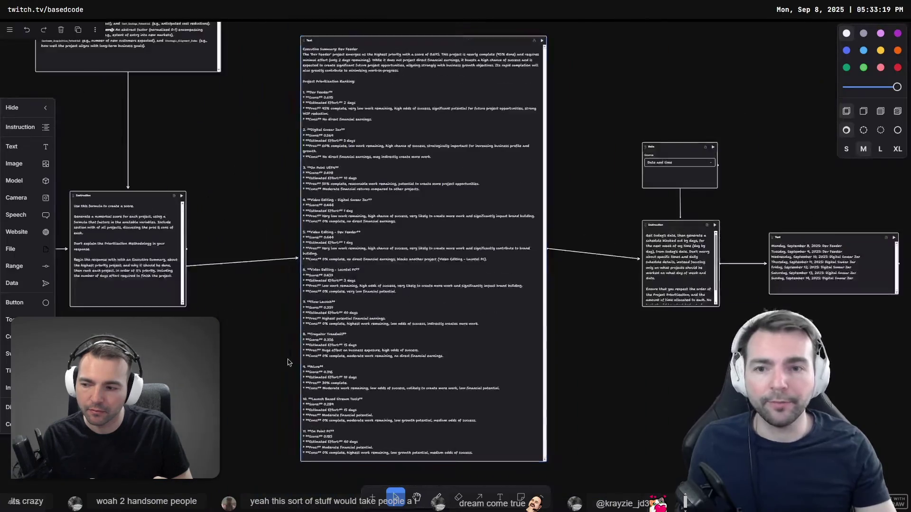
pyautogui.scroll(-5, 519, 196)
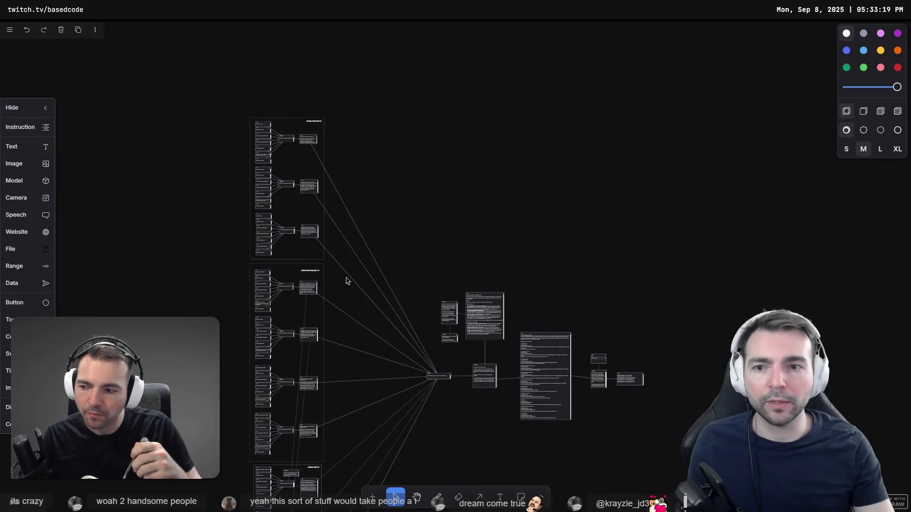
pyautogui.scroll(10, 290, 137)
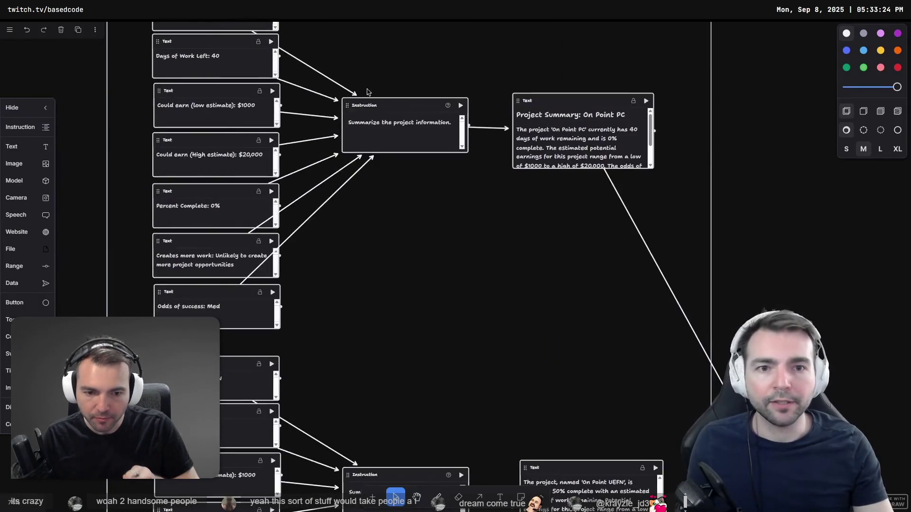
pyautogui.moveTo(431, 298)
pyautogui.mouseDown()
pyautogui.moveTo(441, 305)
pyautogui.moveTo(451, 393)
pyautogui.moveTo(435, 429)
pyautogui.mouseUp()
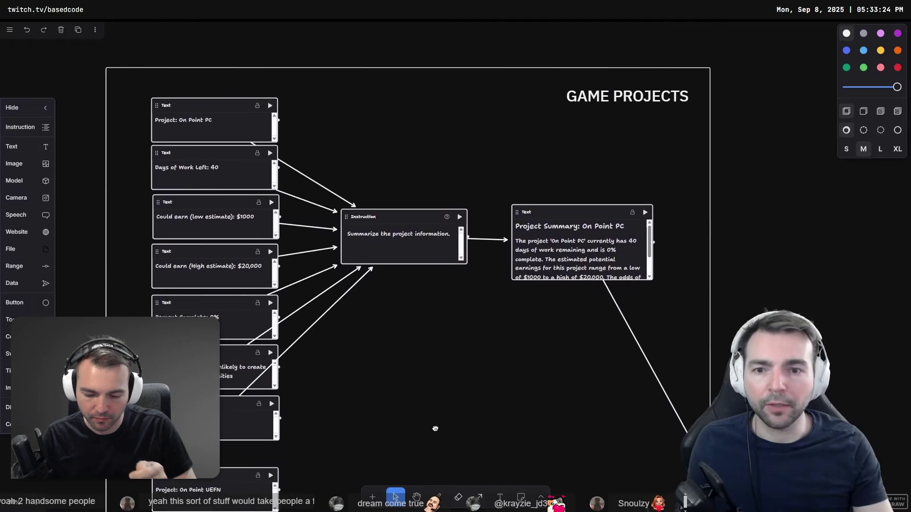
pyautogui.scroll(3, 427, 299)
pyautogui.moveTo(508, 357); pyautogui.dragTo(551, 88)
pyautogui.moveTo(488, 316); pyautogui.dragTo(484, 148)
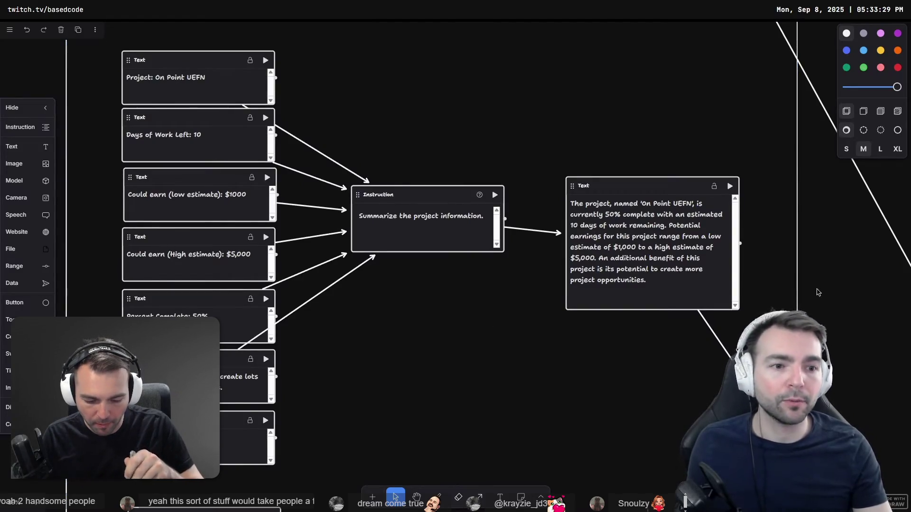
pyautogui.moveTo(488, 403); pyautogui.dragTo(514, 55)
pyautogui.scroll(-2, 490, 305)
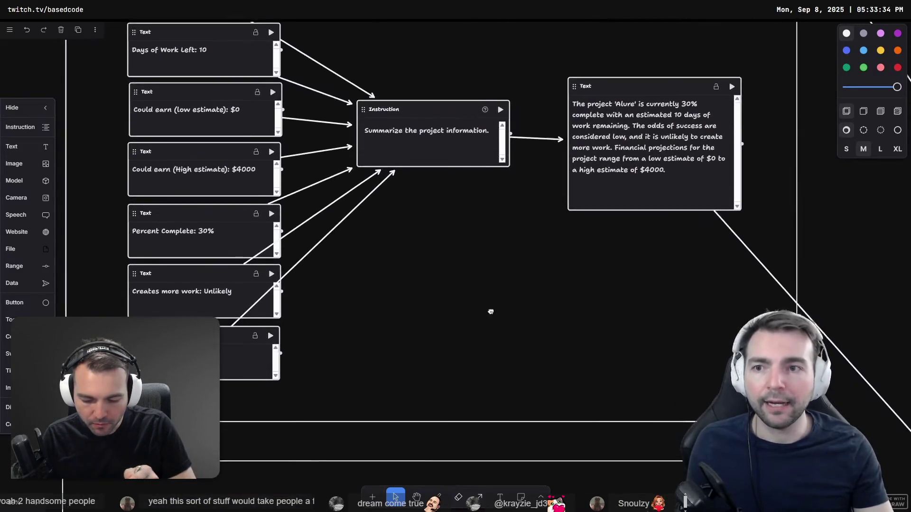
pyautogui.scroll(3, 482, 287)
pyautogui.scroll(2, 379, 223)
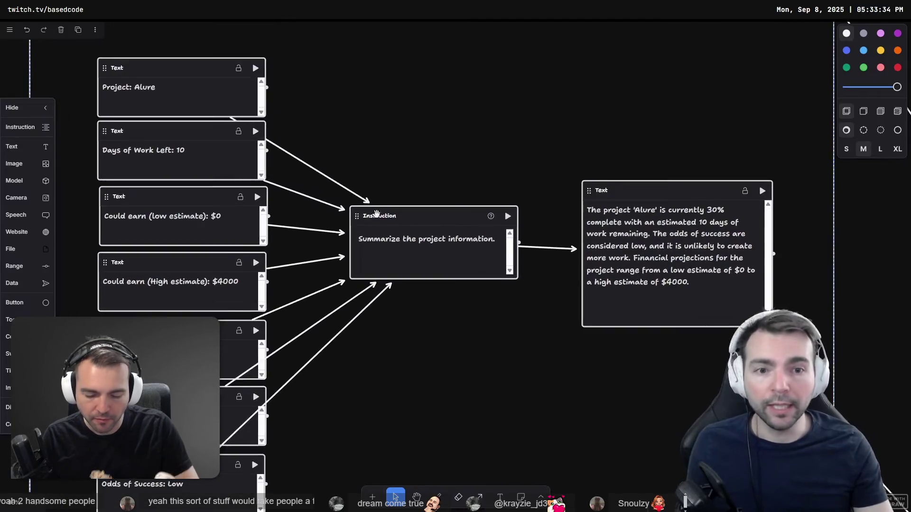
pyautogui.click(434, 218)
pyautogui.scroll(-1, 521, 128)
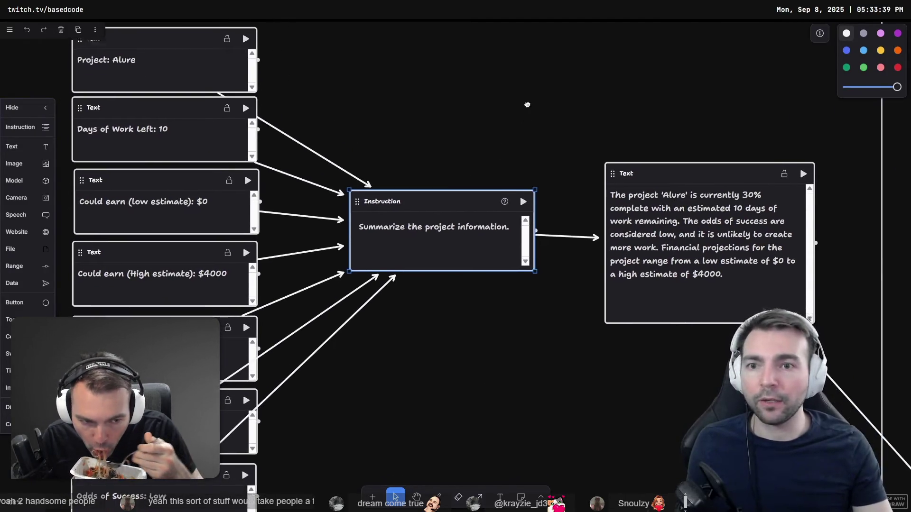
pyautogui.click(21, 107)
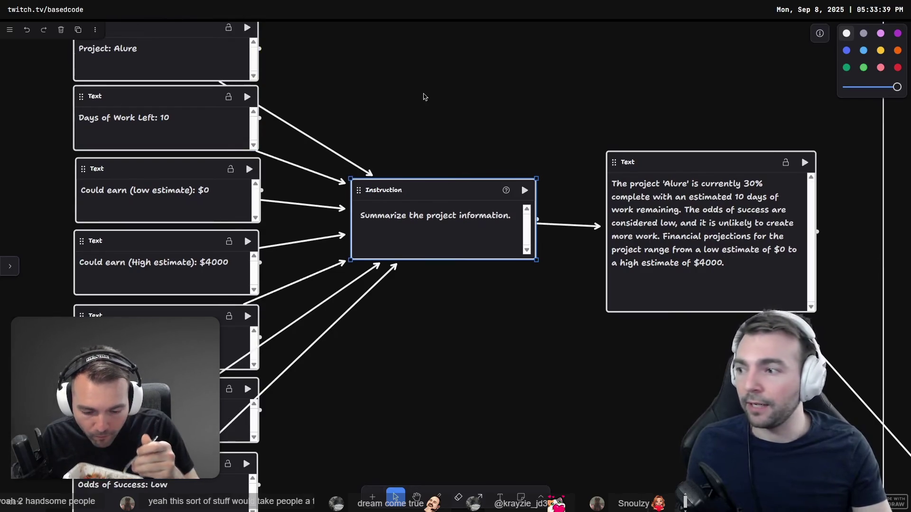
pyautogui.scroll(-3, 423, 111)
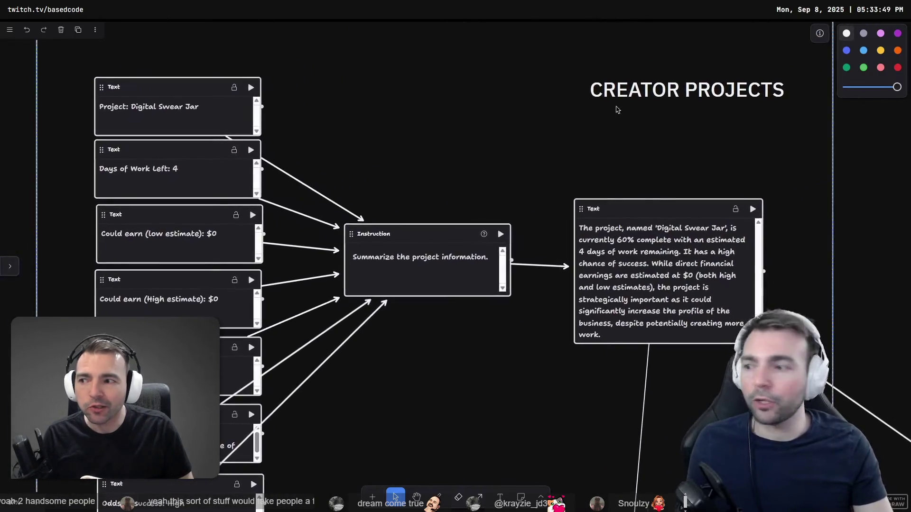
pyautogui.moveTo(452, 162); pyautogui.dragTo(481, 131)
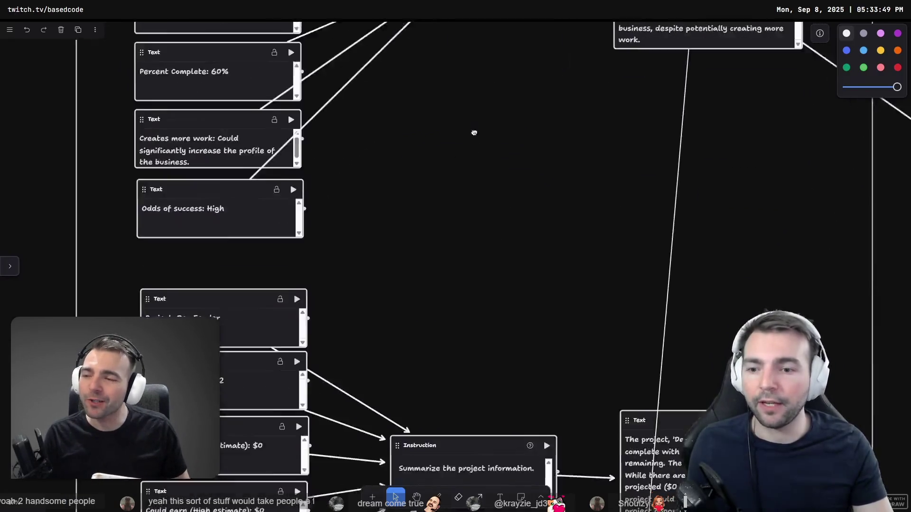
pyautogui.scroll(-1, 203, 61)
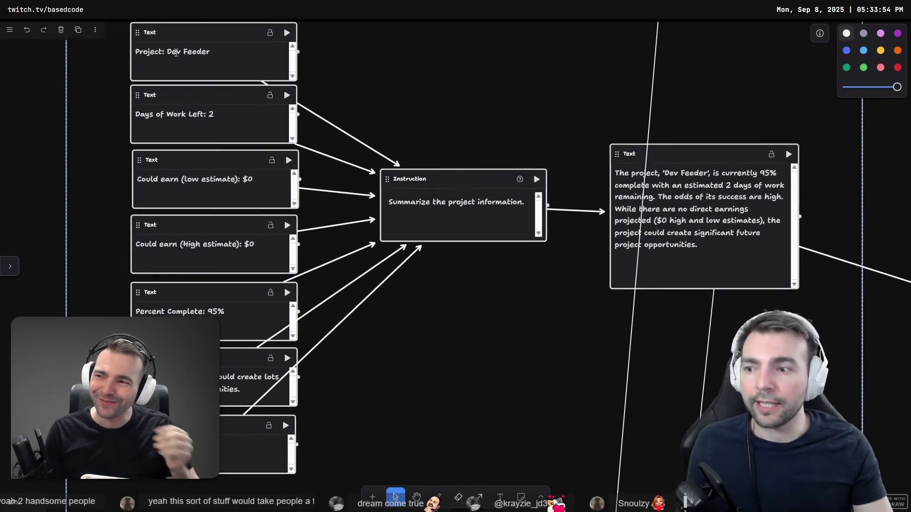
pyautogui.scroll(10, 204, 143)
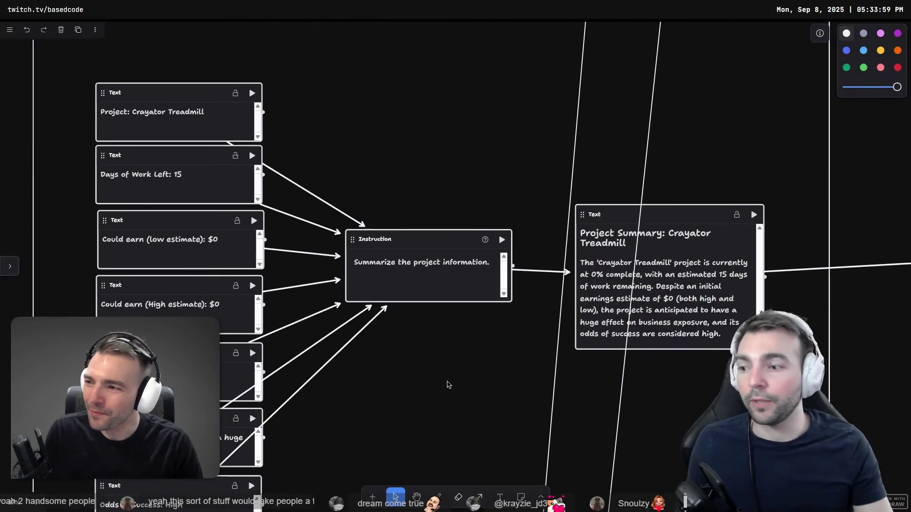
pyautogui.scroll(-10, 445, 382)
pyautogui.scroll(-5, 407, 143)
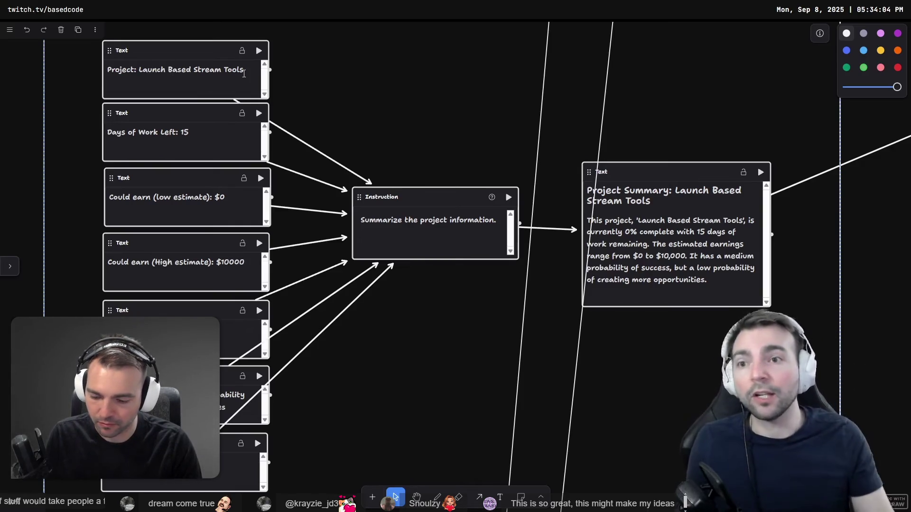
pyautogui.scroll(-3, 304, 114)
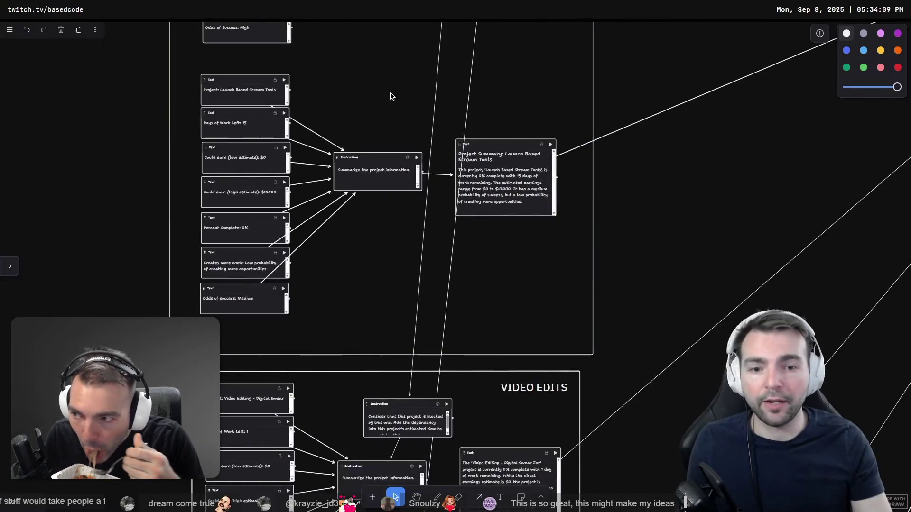
pyautogui.moveTo(380, 112); pyautogui.dragTo(400, 155)
pyautogui.scroll(-10, 400, 154)
pyautogui.scroll(5, 397, 227)
pyautogui.scroll(10, 402, 340)
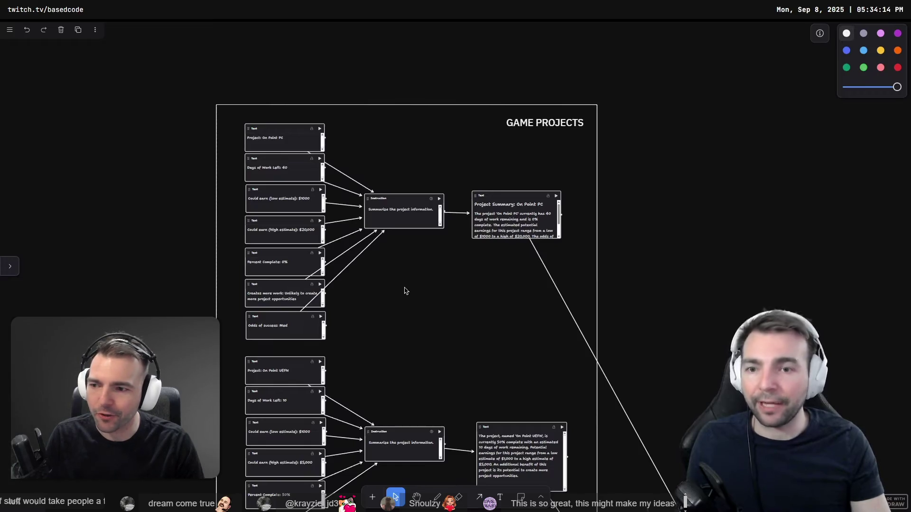
pyautogui.scroll(3, 404, 290)
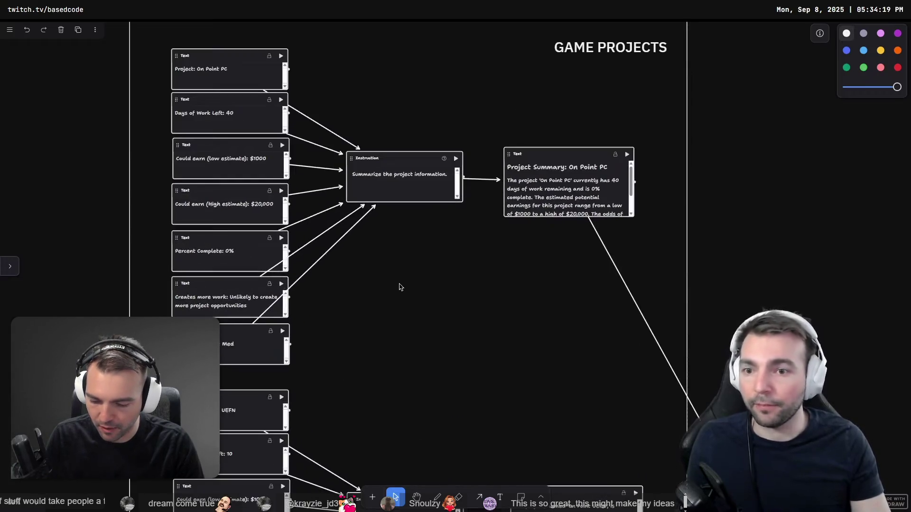
pyautogui.moveTo(406, 272); pyautogui.dragTo(419, 302)
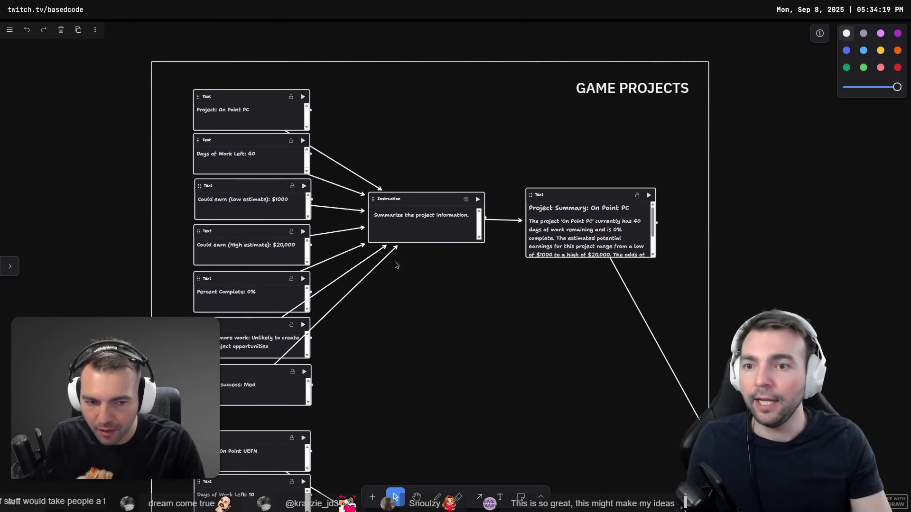
pyautogui.scroll(2, 262, 163)
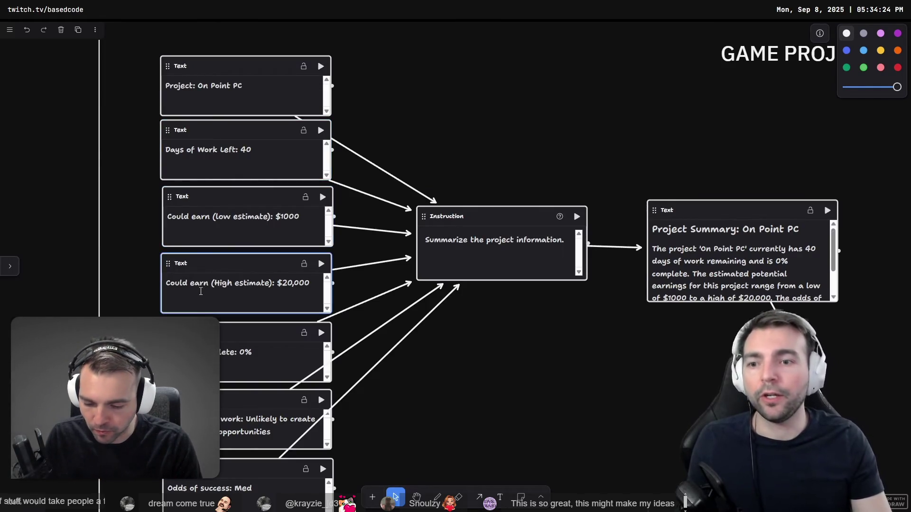
pyautogui.scroll(-5, 474, 285)
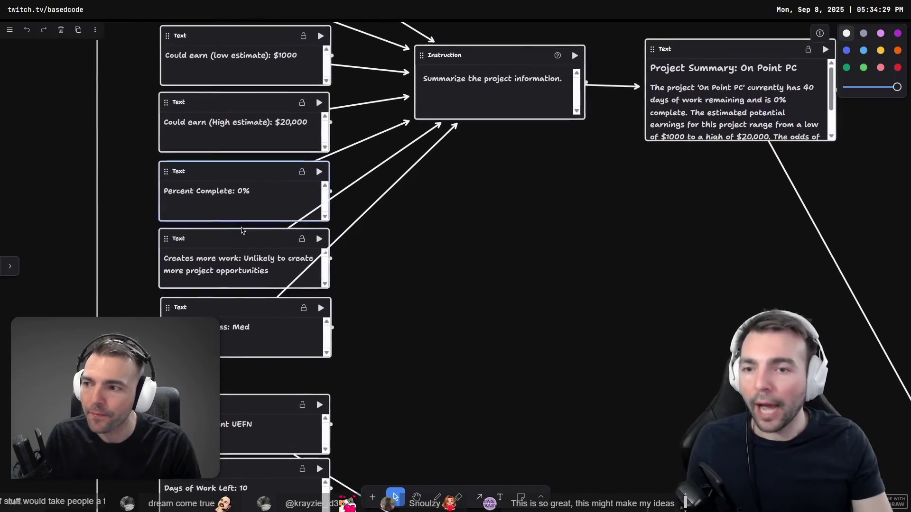
pyautogui.scroll(-2, 414, 289)
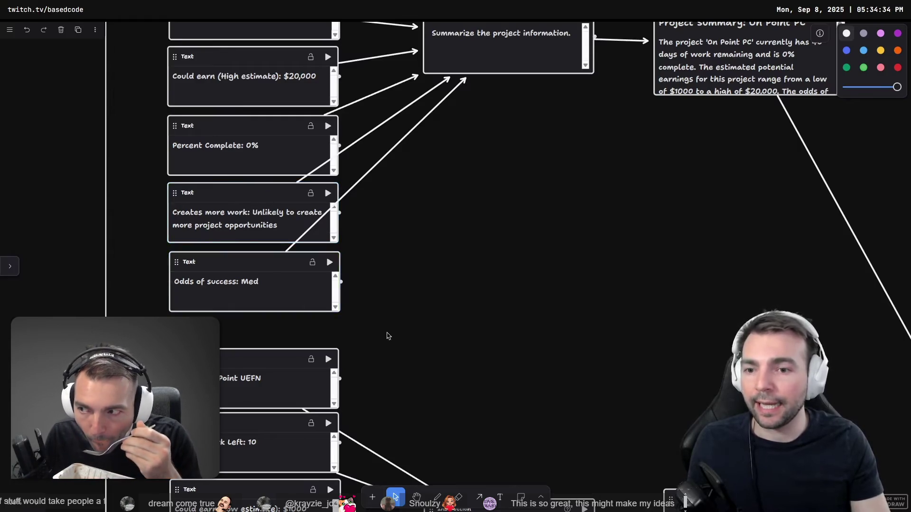
pyautogui.scroll(-1, 378, 334)
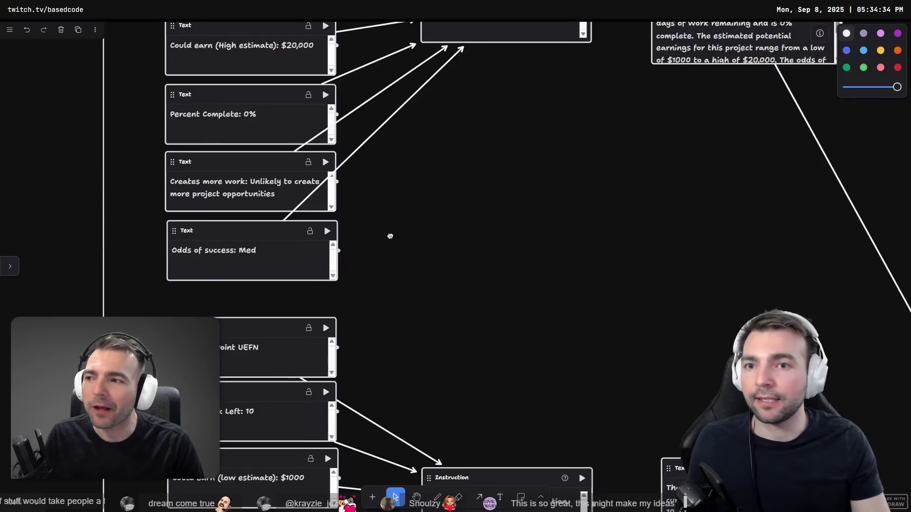
pyautogui.scroll(5, 389, 234)
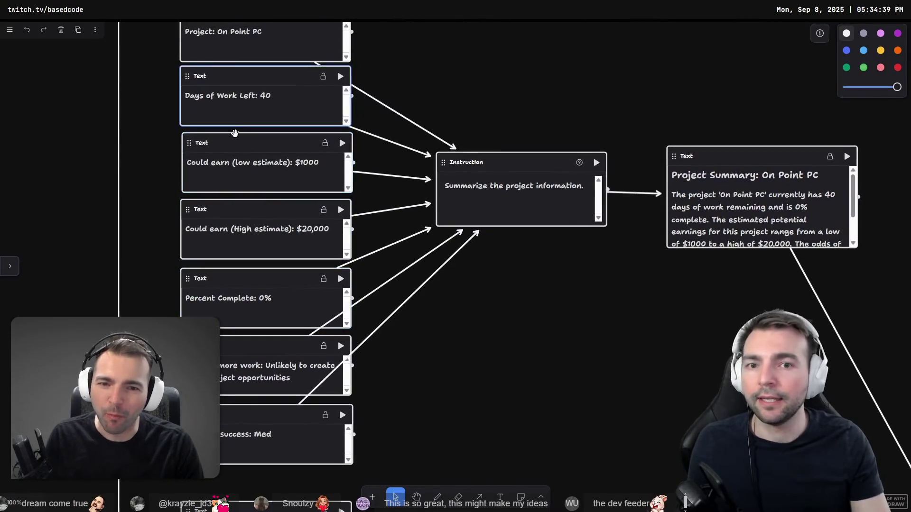
pyautogui.moveTo(539, 329)
pyautogui.mouseDown()
pyautogui.moveTo(506, 156)
pyautogui.moveTo(518, 371)
pyautogui.mouseUp()
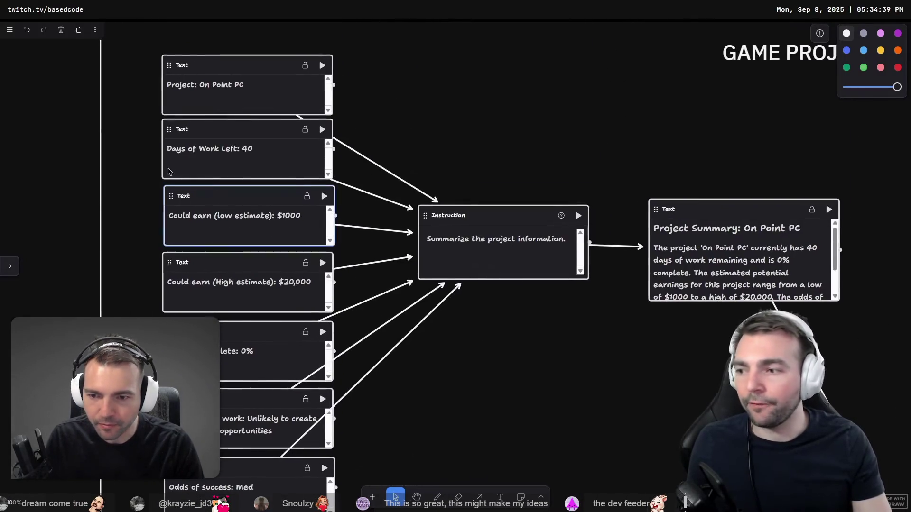
pyautogui.hscroll(2, 541, 309)
pyautogui.scroll(-1, 541, 308)
pyautogui.click(390, 233)
pyautogui.hscroll(3, 553, 313)
pyautogui.scroll(-1, 553, 313)
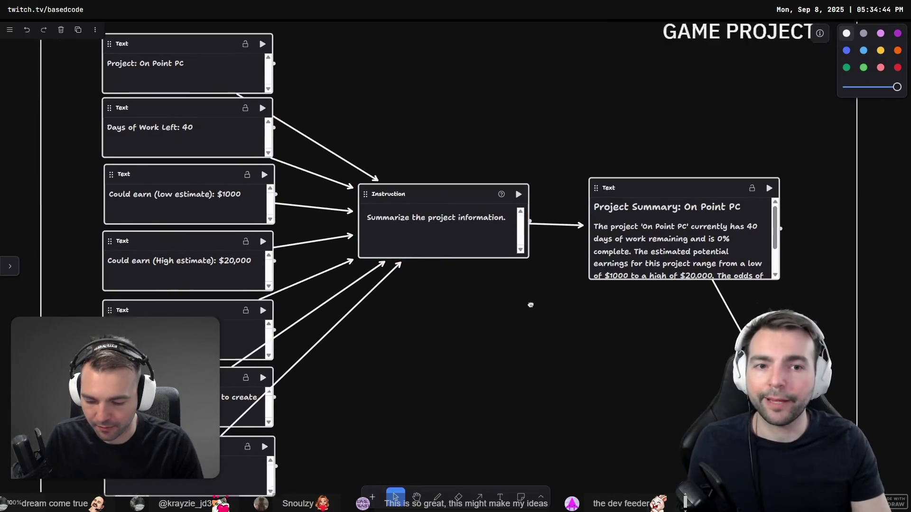
pyautogui.scroll(-3, 569, 212)
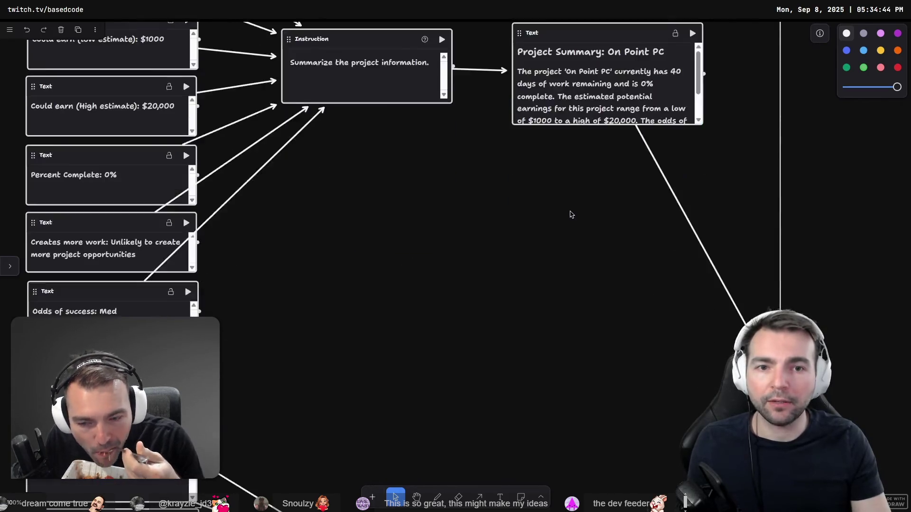
pyautogui.scroll(2, 583, 200)
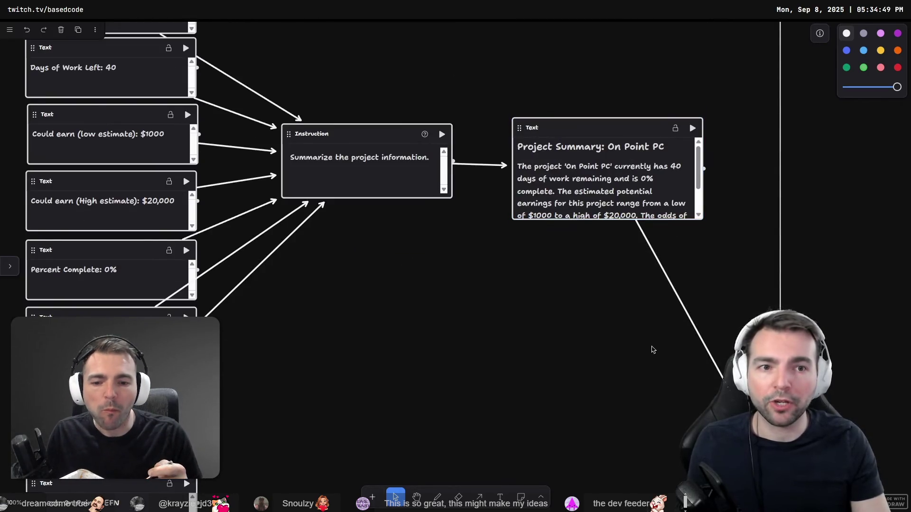
pyautogui.hscroll(5, 477, 223)
pyautogui.scroll(-4, 477, 224)
pyautogui.scroll(-2, 550, 307)
pyautogui.scroll(-2, 617, 290)
pyautogui.scroll(2, 664, 275)
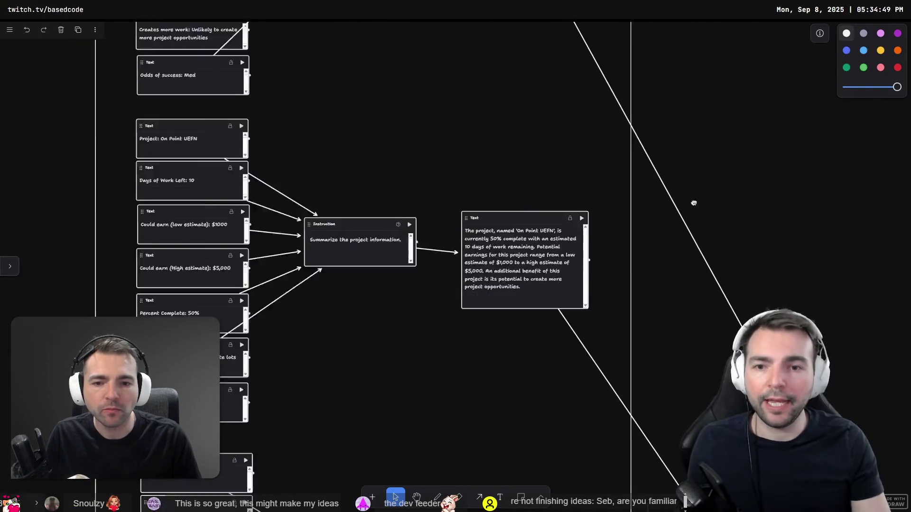
pyautogui.hscroll(10, 577, 240)
pyautogui.scroll(-10, 491, 350)
pyautogui.scroll(6, 511, 264)
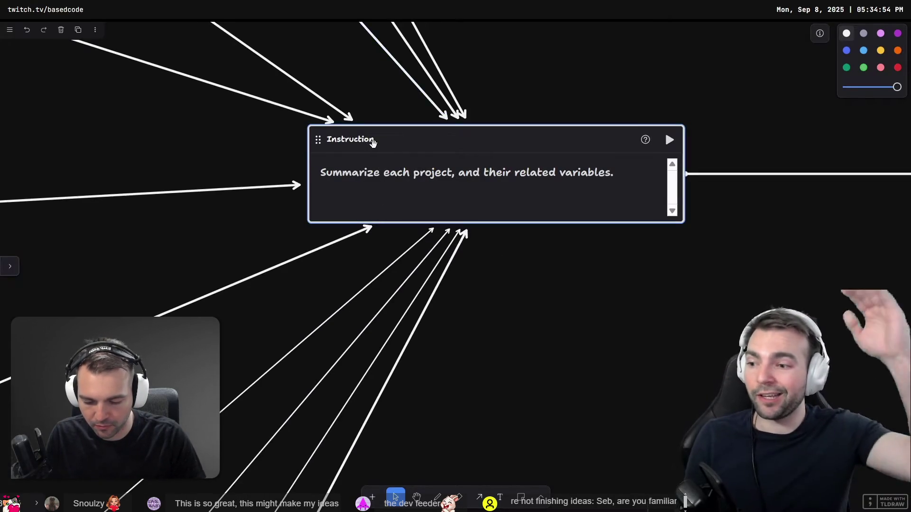
pyautogui.click(628, 202)
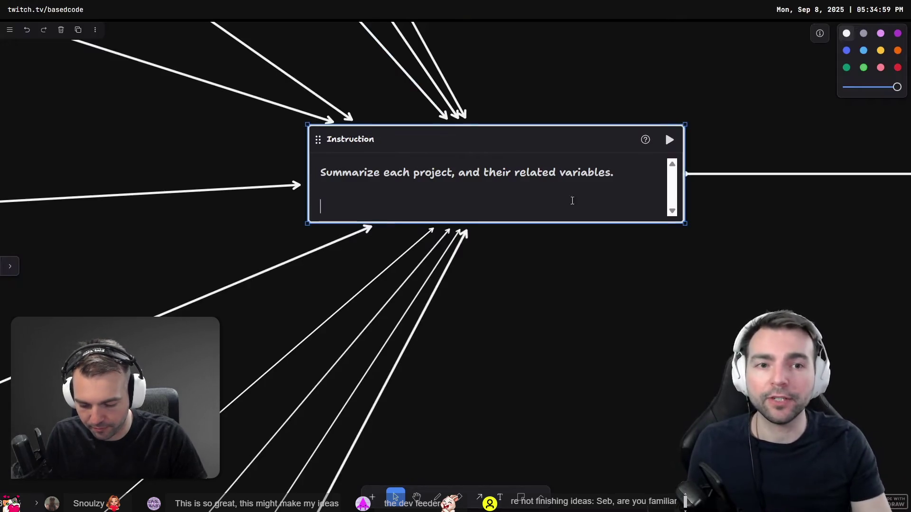
pyautogui.hscroll(10, 594, 274)
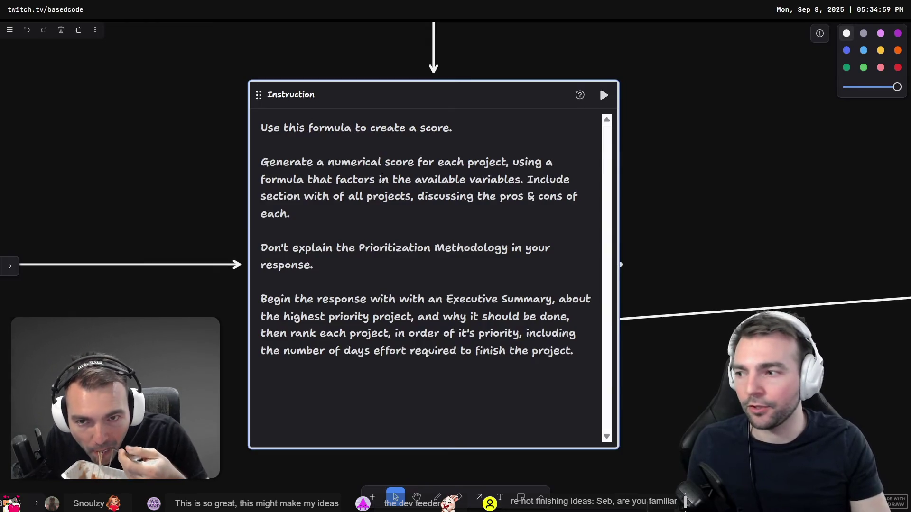
pyautogui.hscroll(-10, 474, 166)
pyautogui.scroll(-5, 611, 183)
pyautogui.moveTo(532, 171); pyautogui.dragTo(566, 414)
pyautogui.scroll(-5, 566, 415)
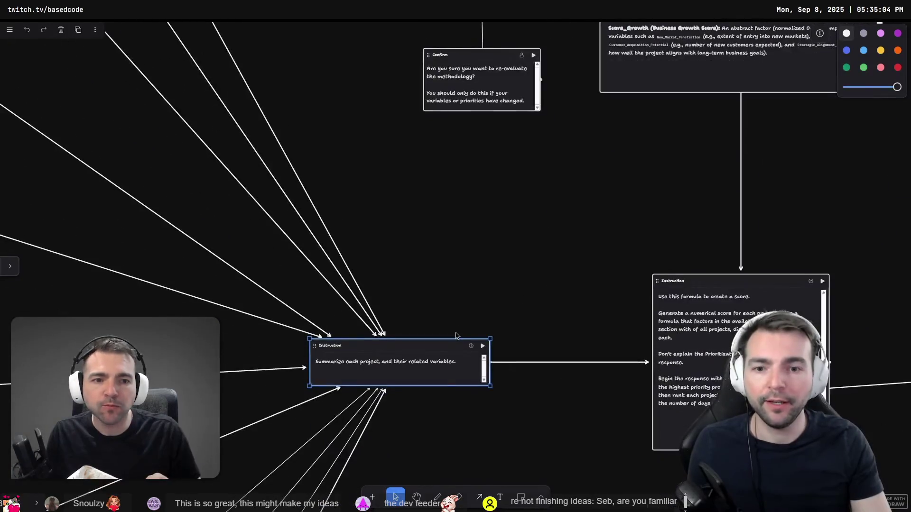
pyautogui.click(441, 218)
# - Review the scoring formula instruction and select the Abstract Project Scoring Formula output
pyautogui.moveTo(596, 173)
pyautogui.mouseDown()
pyautogui.moveTo(434, 359)
pyautogui.moveTo(587, 173)
pyautogui.moveTo(480, 391)
pyautogui.moveTo(475, 454)
pyautogui.mouseUp()
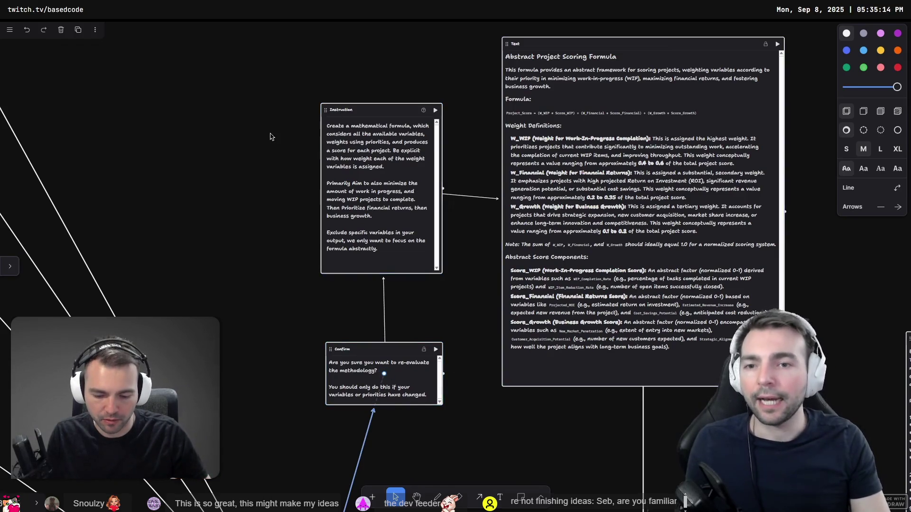
pyautogui.scroll(5, 372, 161)
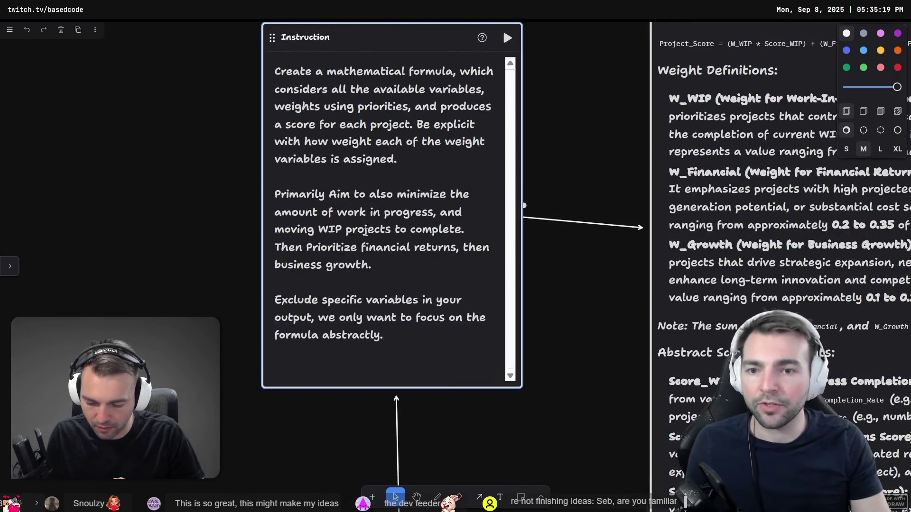
pyautogui.click(375, 248)
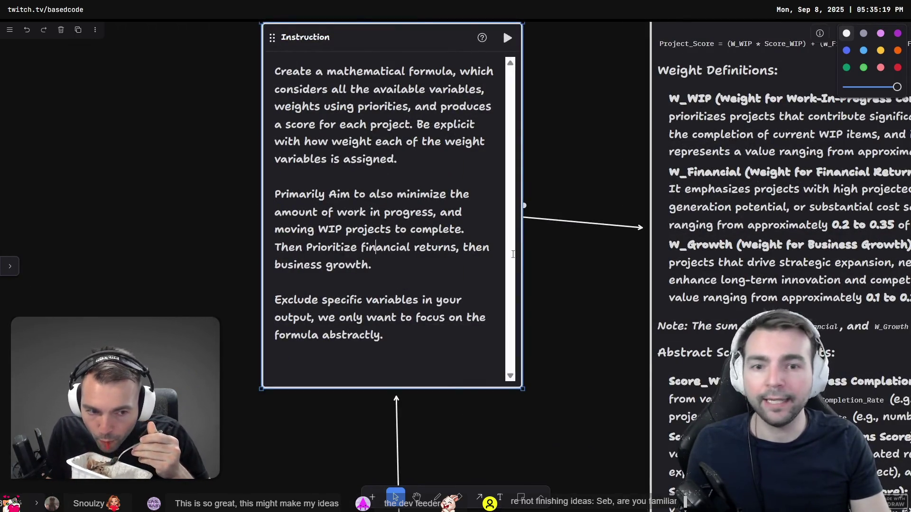
pyautogui.click(535, 250)
pyautogui.scroll(2, 560, 161)
pyautogui.hscroll(2, 560, 162)
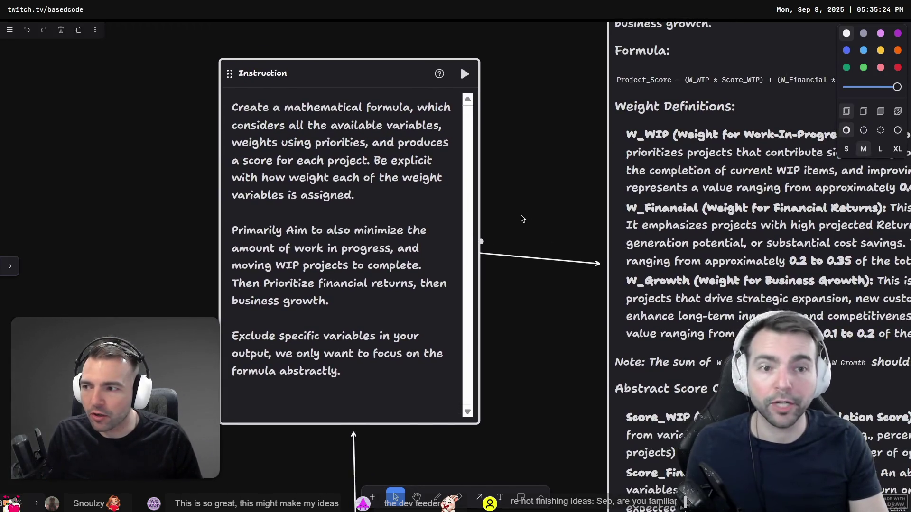
pyautogui.hscroll(5, 528, 240)
pyautogui.scroll(-3, 338, 245)
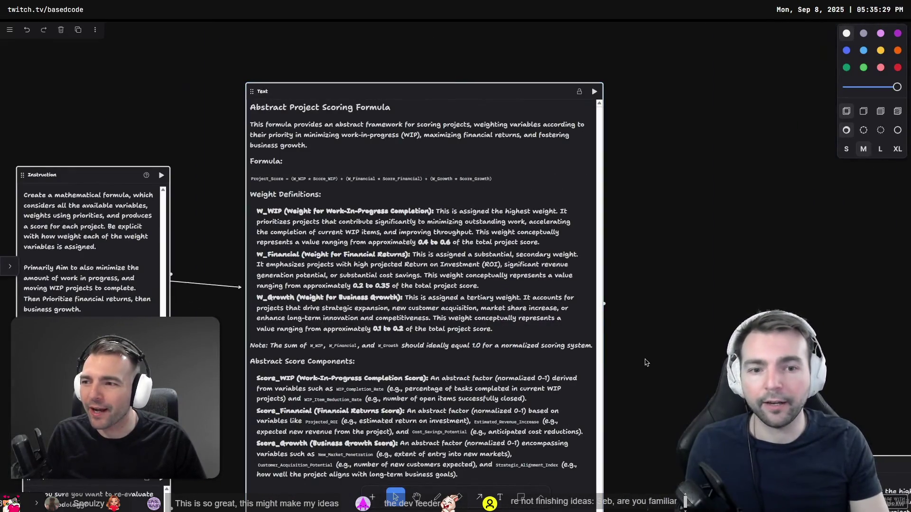
pyautogui.scroll(-2, 259, 336)
pyautogui.click(335, 128)
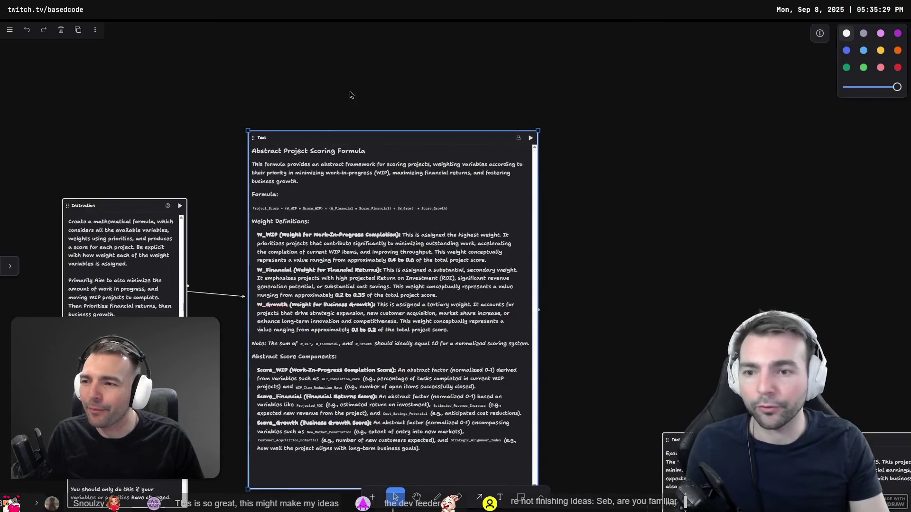
# - Delete the arrow leading into the Confirm node about re-evaluating the methodology
pyautogui.scroll(-7, 270, 324)
pyautogui.hscroll(-3, 270, 324)
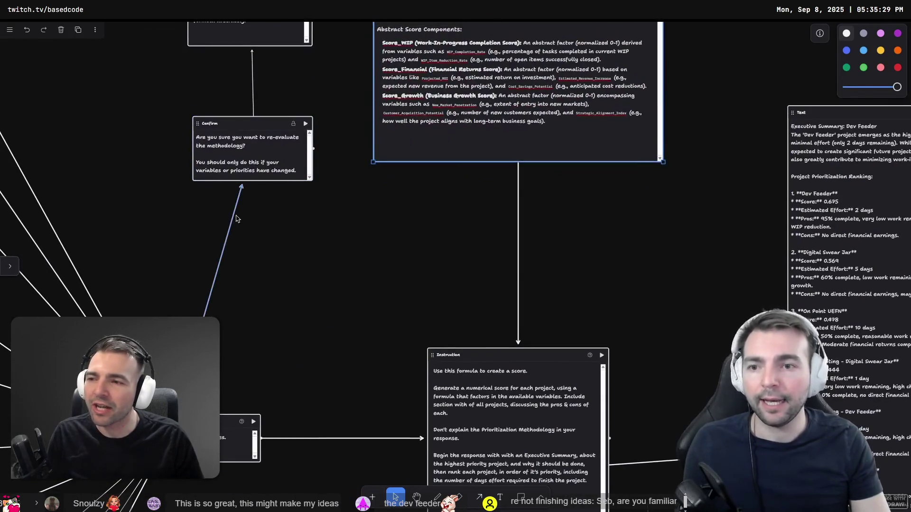
pyautogui.click(231, 230)
pyautogui.press('Delete')
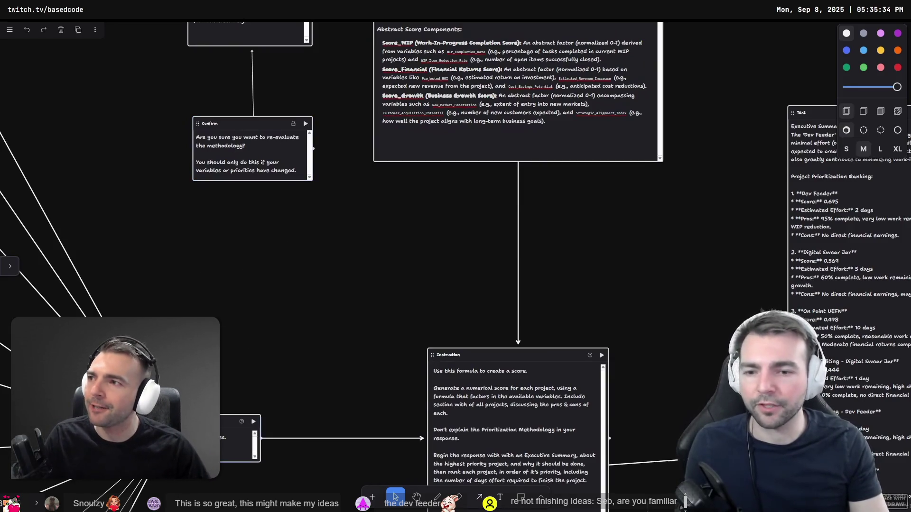
# - Select the Instruction node that turns the formula into project scores
pyautogui.hscroll(4, 319, 243)
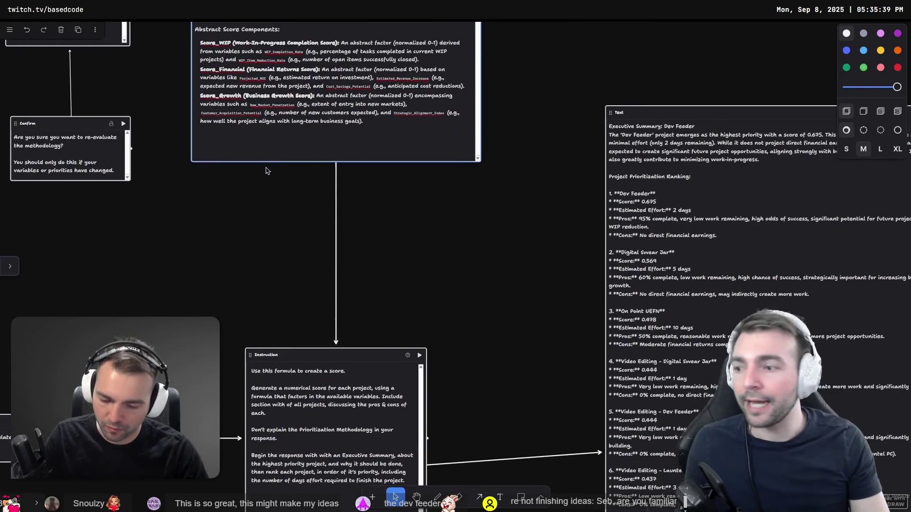
pyautogui.scroll(5, 270, 213)
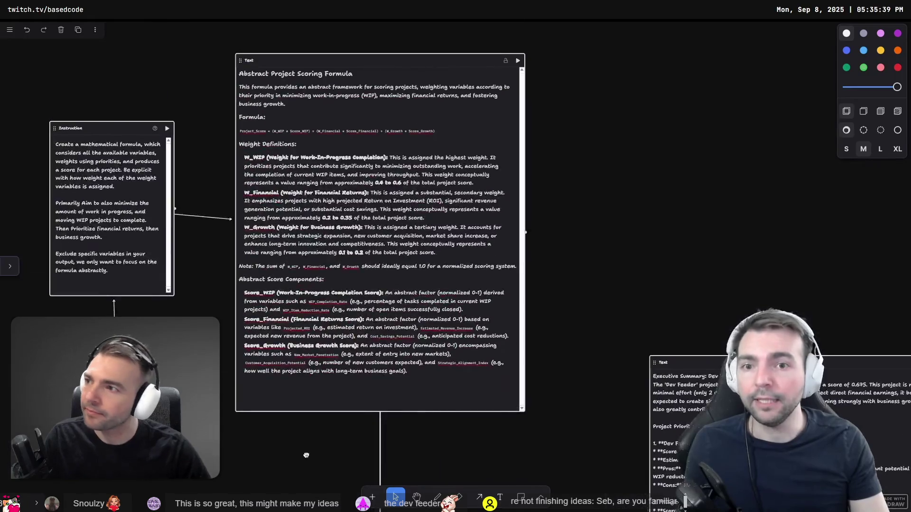
pyautogui.scroll(-8, 332, 309)
pyautogui.click(358, 380)
pyautogui.scroll(3, 358, 380)
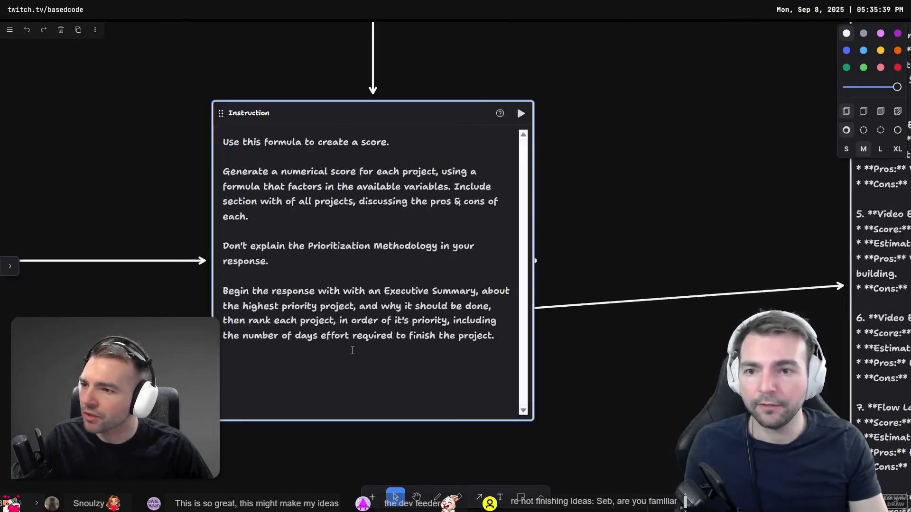
pyautogui.scroll(-1, 358, 379)
pyautogui.hscroll(-6, 185, 266)
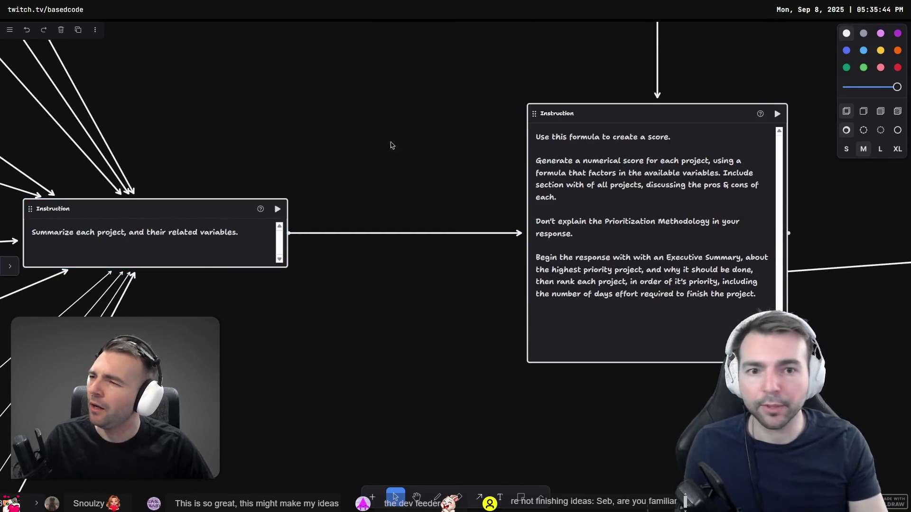
pyautogui.hscroll(6, 145, 149)
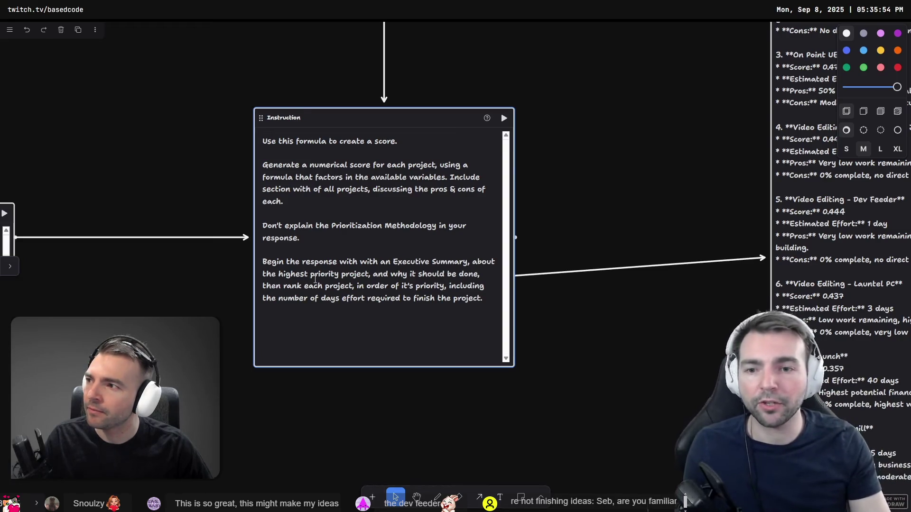
# - Zoom into the ranking output and inspect Dev Feeder's 0.675 score
pyautogui.hscroll(10, 314, 279)
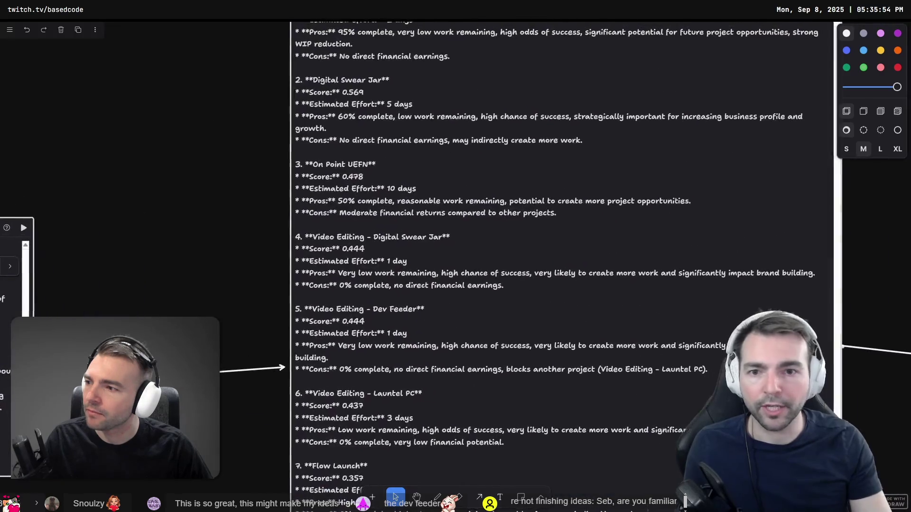
pyautogui.scroll(-3, 214, 289)
pyautogui.moveTo(197, 247); pyautogui.dragTo(175, 315)
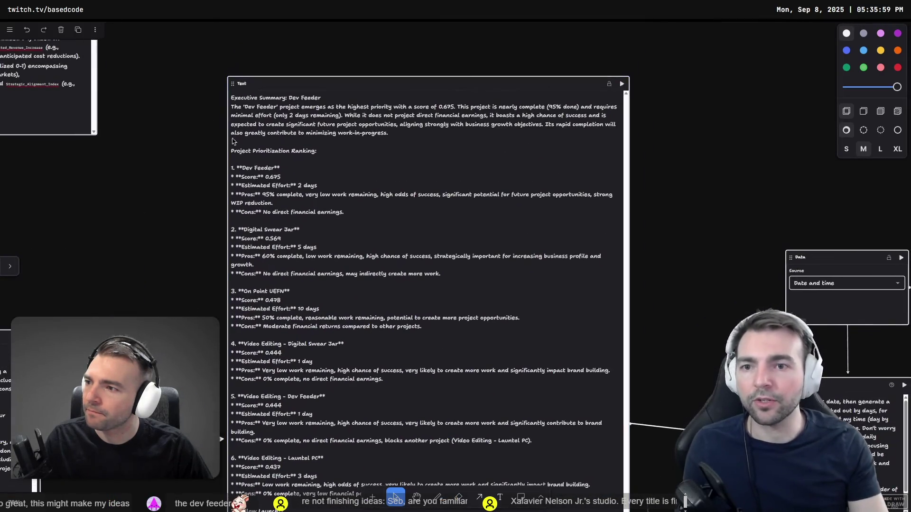
pyautogui.scroll(3, 156, 273)
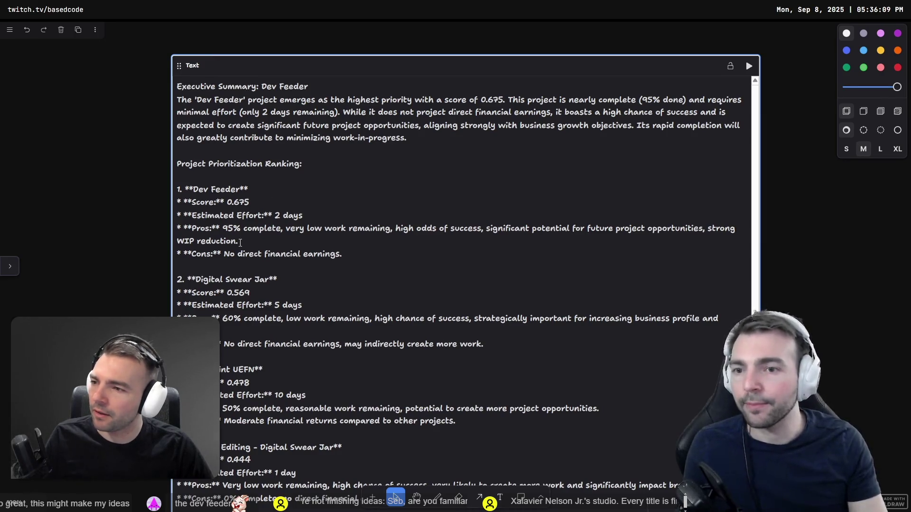
pyautogui.doubleClick(228, 203)
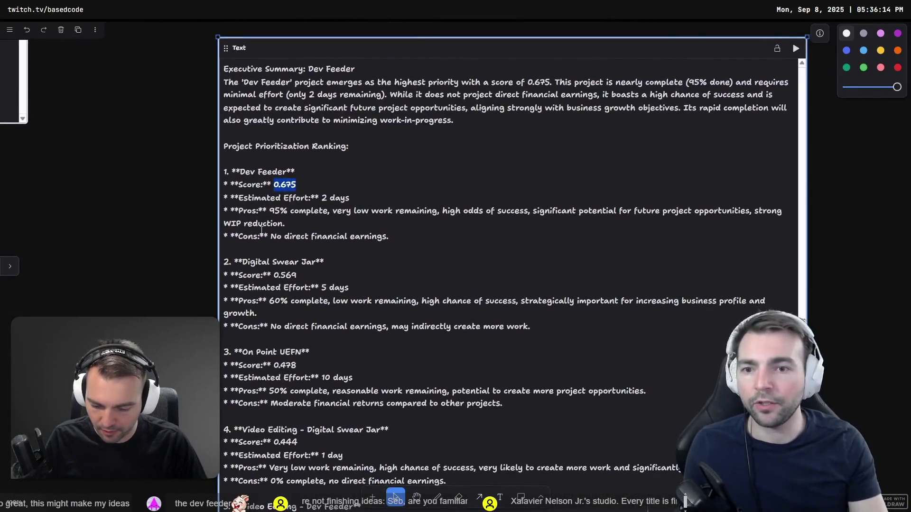
pyautogui.click(439, 271)
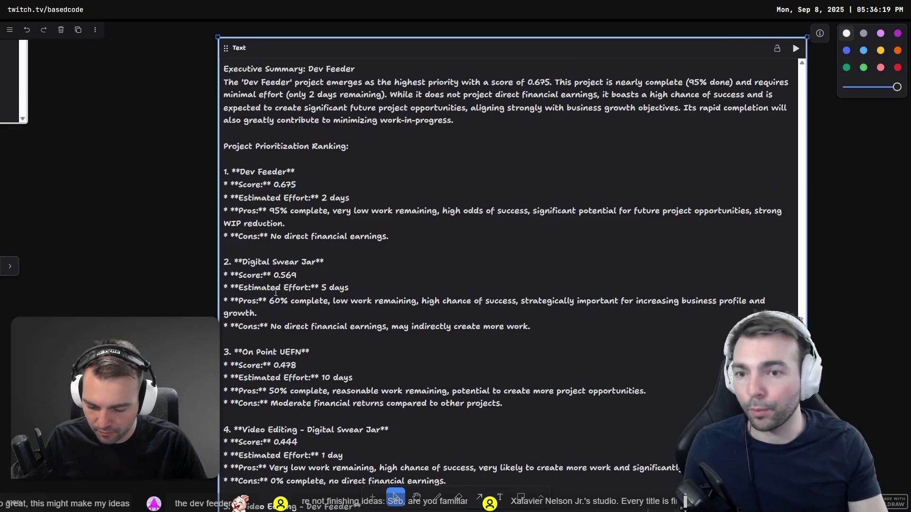
pyautogui.scroll(-3, 278, 280)
pyautogui.scroll(3, 293, 285)
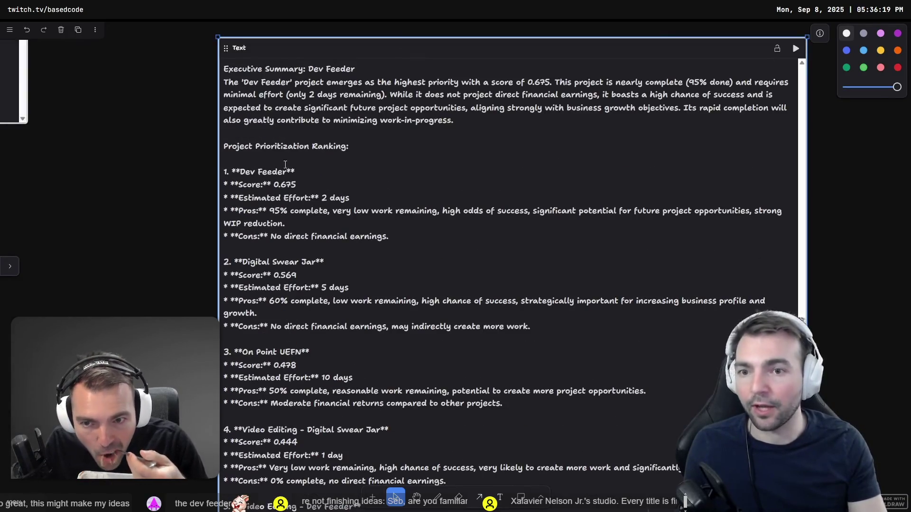
# - Select ranking lines from '1. Dev Feeder' down to '11. On Point PC' to review them
pyautogui.moveTo(225, 171); pyautogui.dragTo(313, 170)
pyautogui.scroll(-2, 331, 198)
pyautogui.moveTo(221, 169)
pyautogui.mouseDown()
pyautogui.moveTo(199, 171)
pyautogui.moveTo(221, 104)
pyautogui.moveTo(222, 169)
pyautogui.moveTo(324, 167)
pyautogui.mouseUp()
pyautogui.hotkey('ctrl', 'shift', 'End')
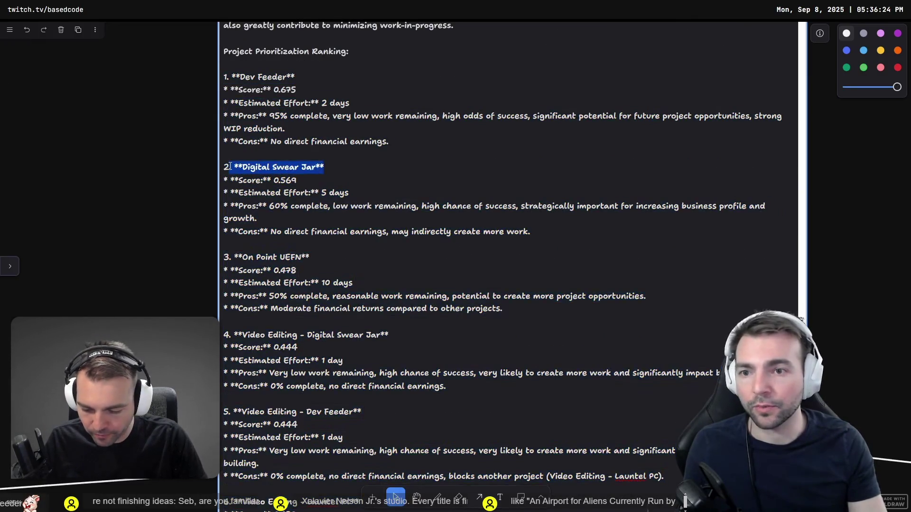
pyautogui.scroll(-10, 340, 364)
pyautogui.moveTo(262, 364); pyautogui.dragTo(221, 365)
pyautogui.click(541, 174)
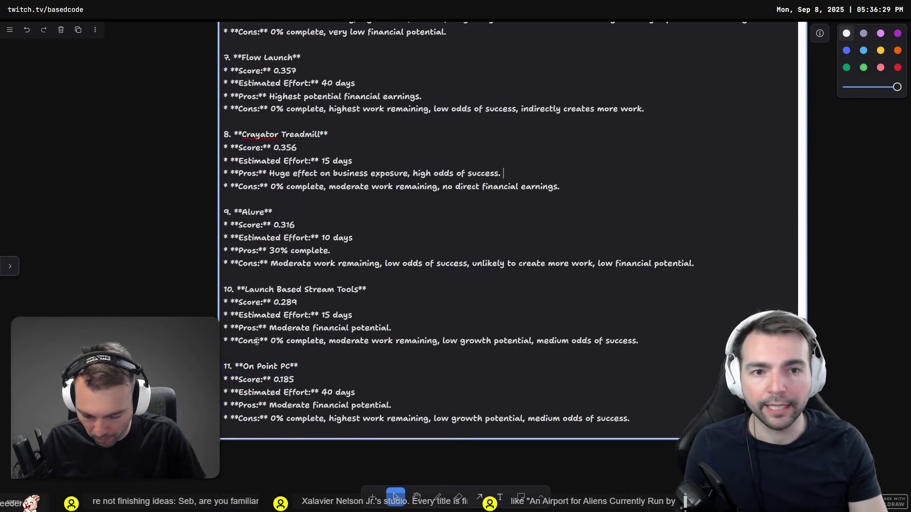
pyautogui.hscroll(15, 806, 172)
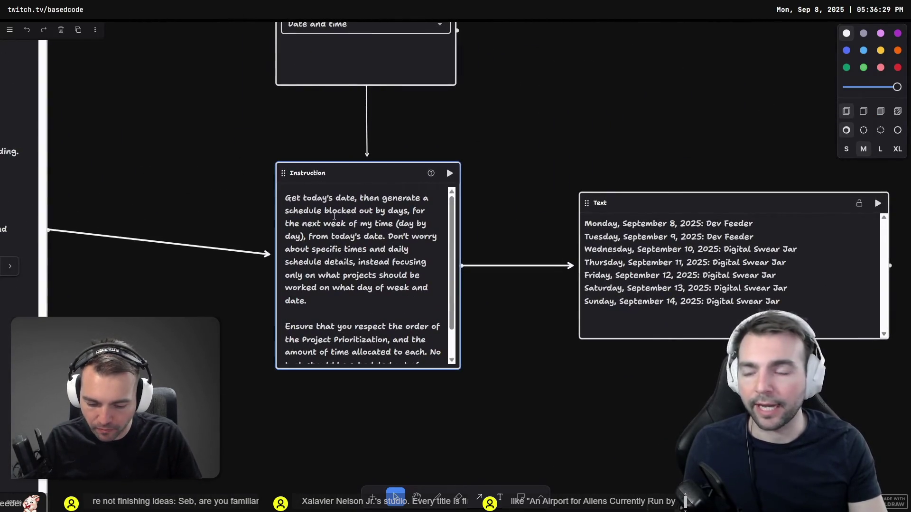
# - Zoom in on and select the Date and time data node, then move to the weekly schedule output
pyautogui.hscroll(-15, 334, 216)
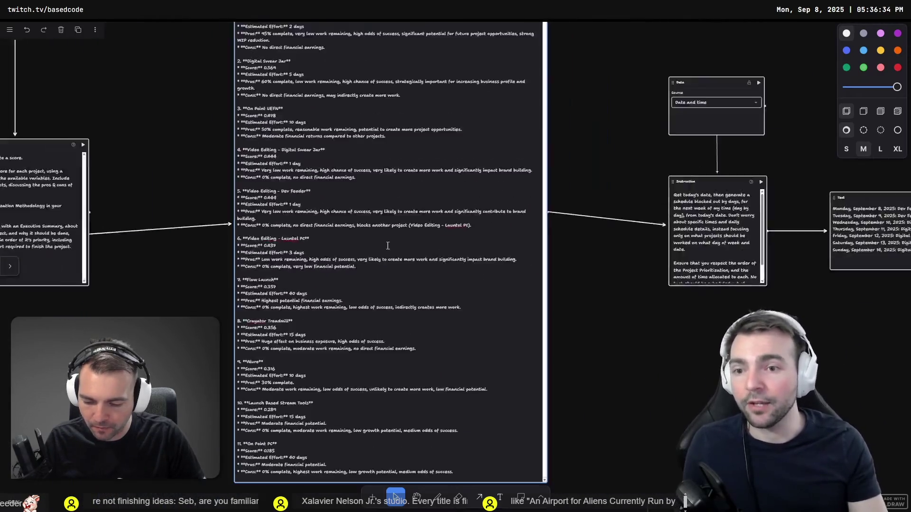
pyautogui.scroll(-3, 389, 244)
pyautogui.scroll(2, 325, 185)
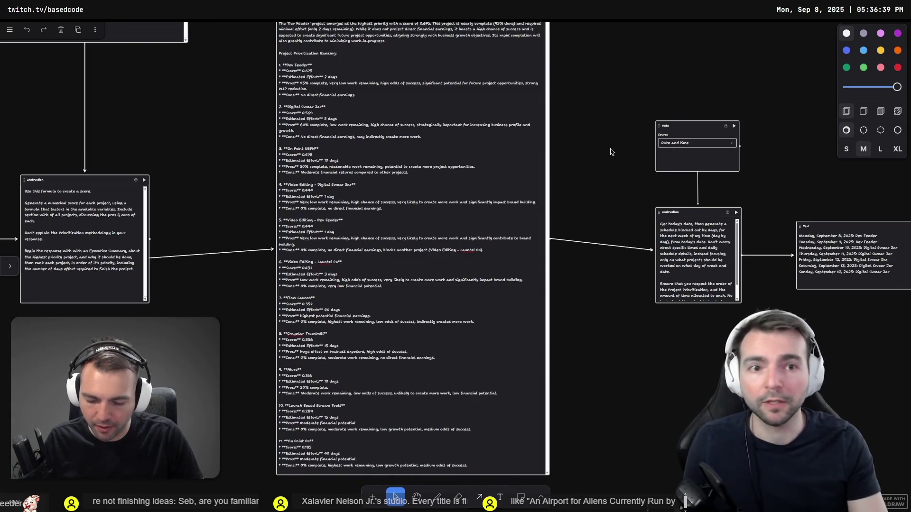
pyautogui.moveTo(612, 151); pyautogui.dragTo(395, 204)
pyautogui.scroll(5, 427, 195)
pyautogui.moveTo(488, 214); pyautogui.dragTo(352, 243)
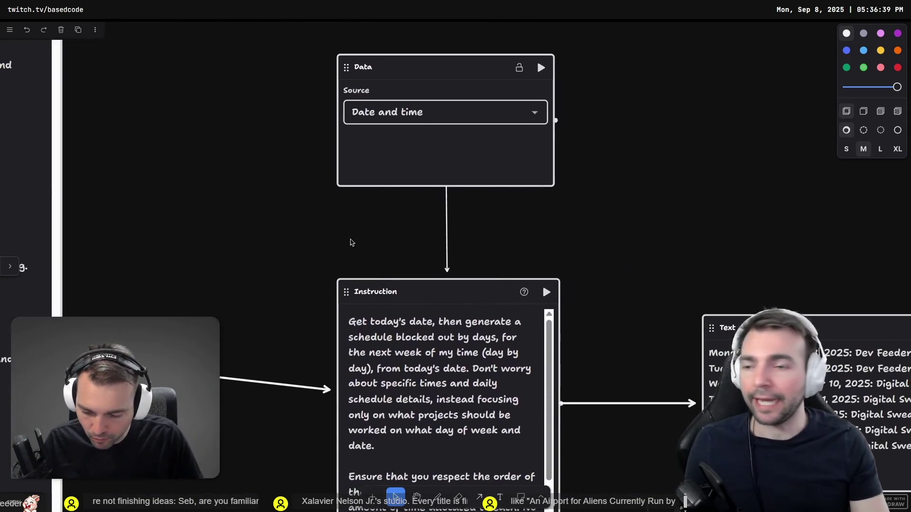
pyautogui.click(434, 167)
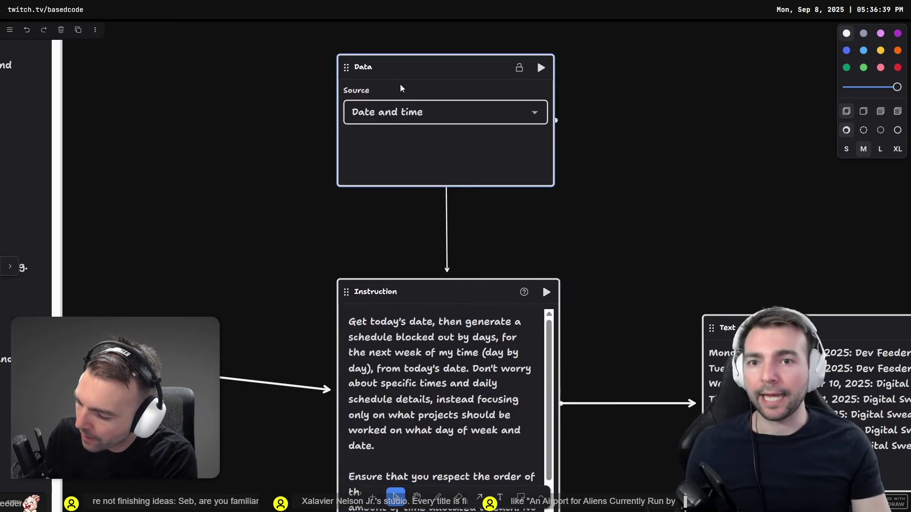
pyautogui.scroll(-3, 415, 172)
pyautogui.hscroll(2, 414, 171)
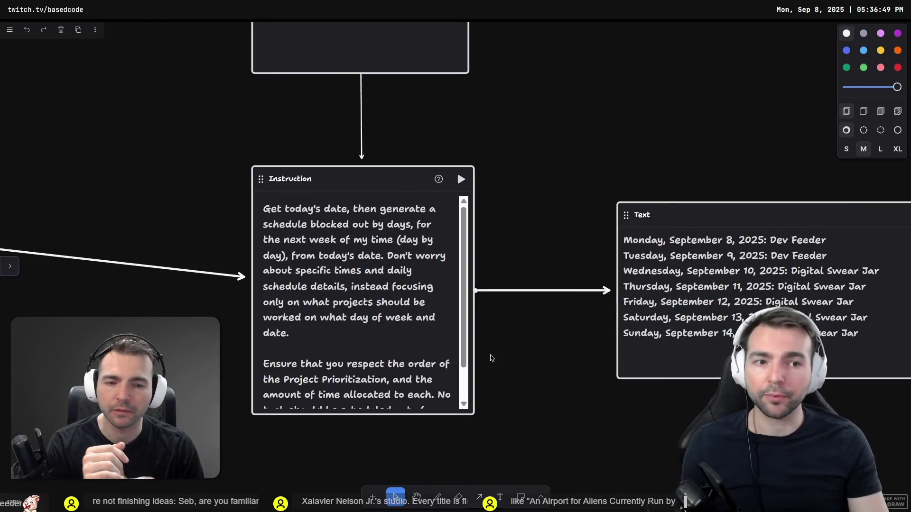
pyautogui.press('Tab')
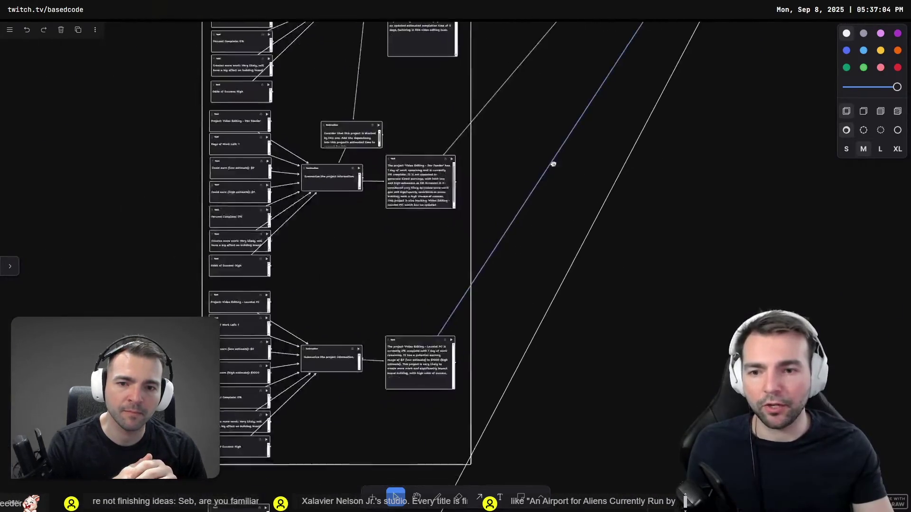
# - Select the Flow Launch summarize Instruction node and zoom in on its group
pyautogui.scroll(-10, 553, 163)
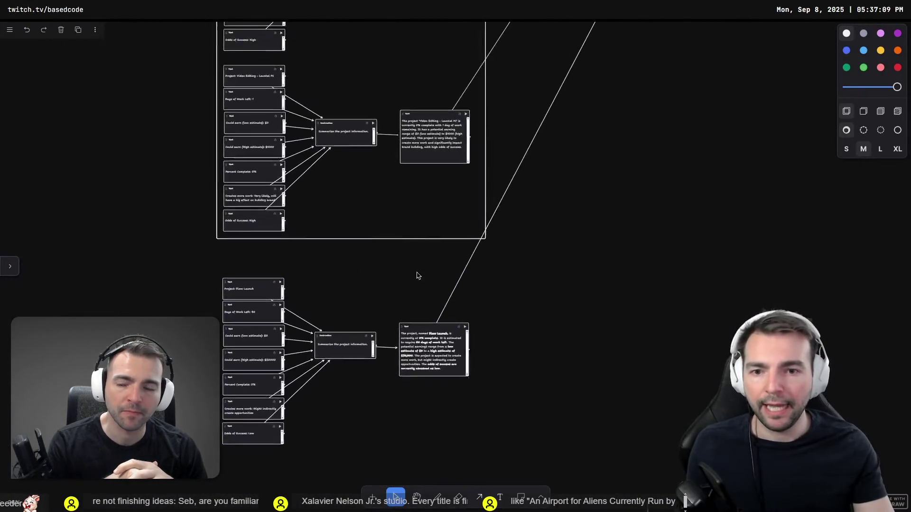
pyautogui.scroll(-3, 418, 275)
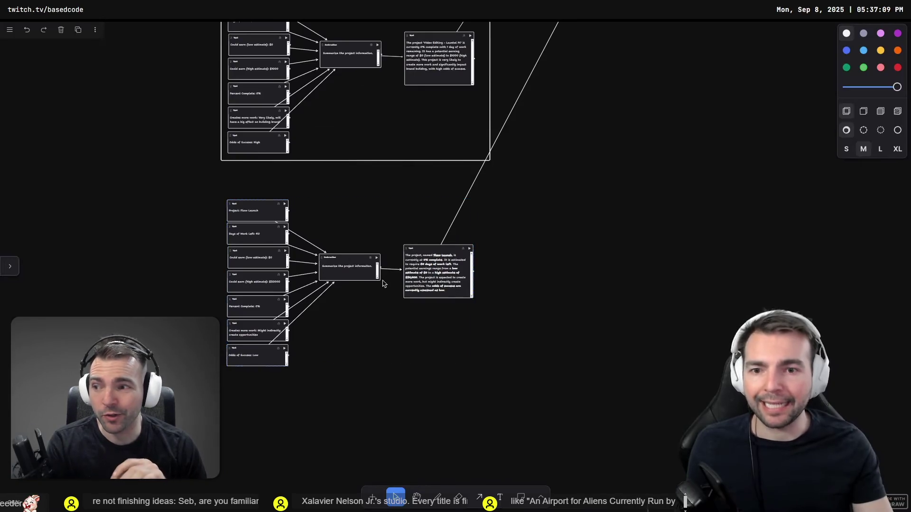
pyautogui.click(378, 280)
pyautogui.scroll(5, 378, 283)
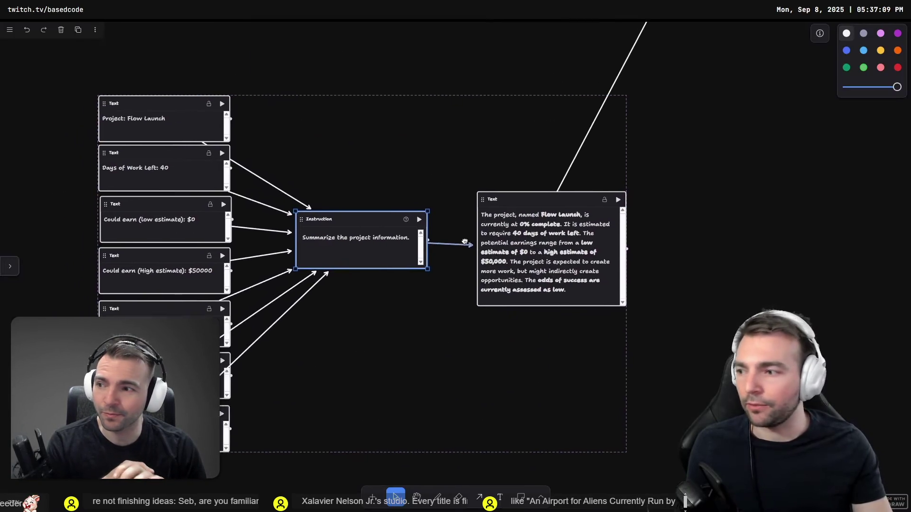
pyautogui.scroll(2, 137, 115)
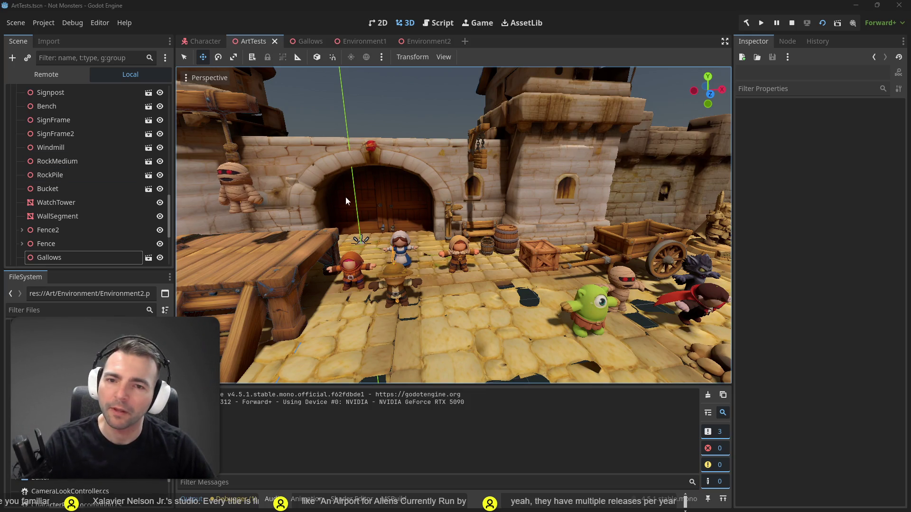
# - Select the castle WallSegment and assign a new StandardMaterial3D to its surface material override
pyautogui.scroll(-10, 343, 202)
pyautogui.scroll(5, 453, 226)
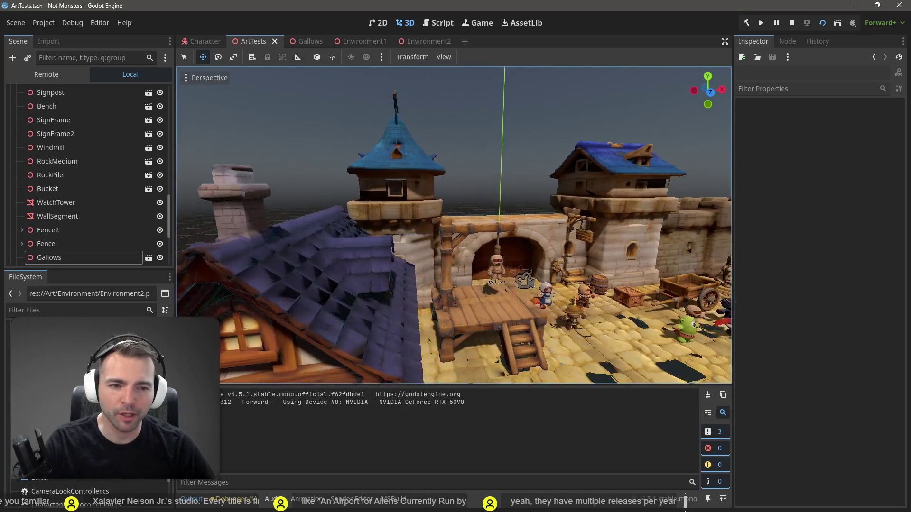
pyautogui.scroll(-5, 453, 225)
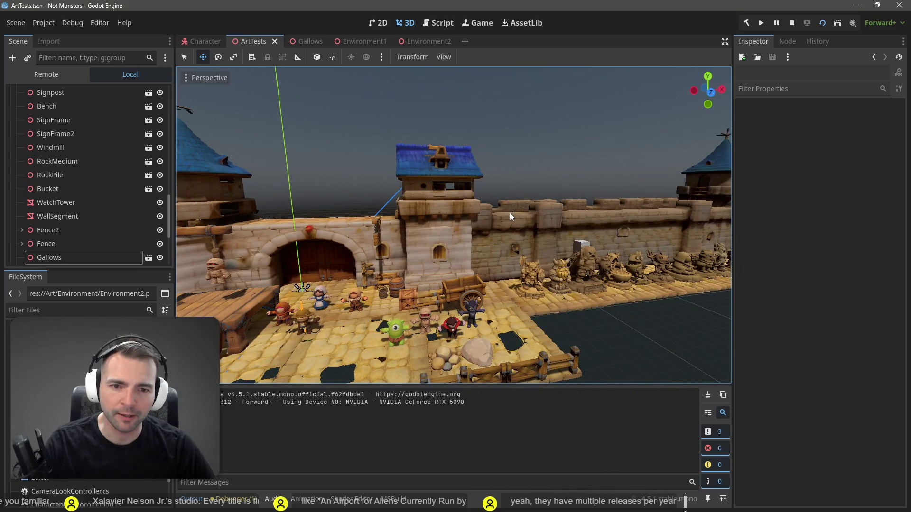
pyautogui.click(509, 214)
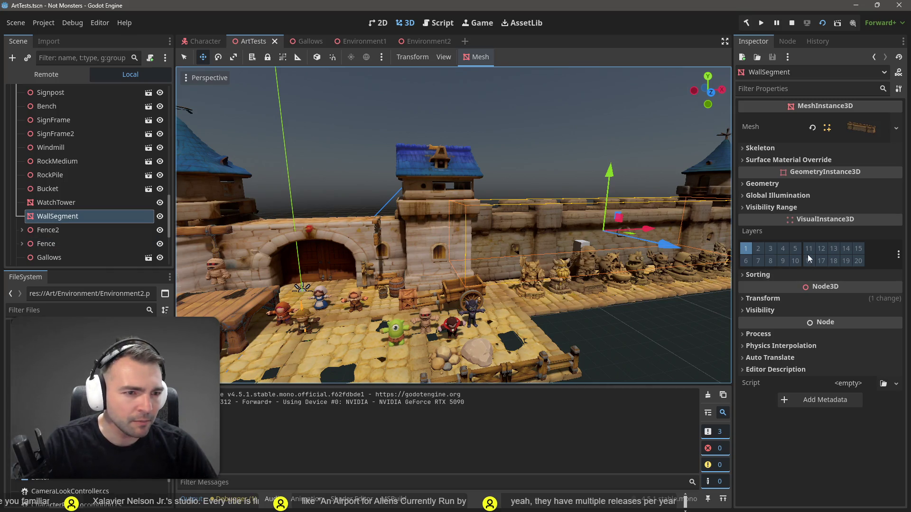
pyautogui.click(796, 159)
pyautogui.click(895, 174)
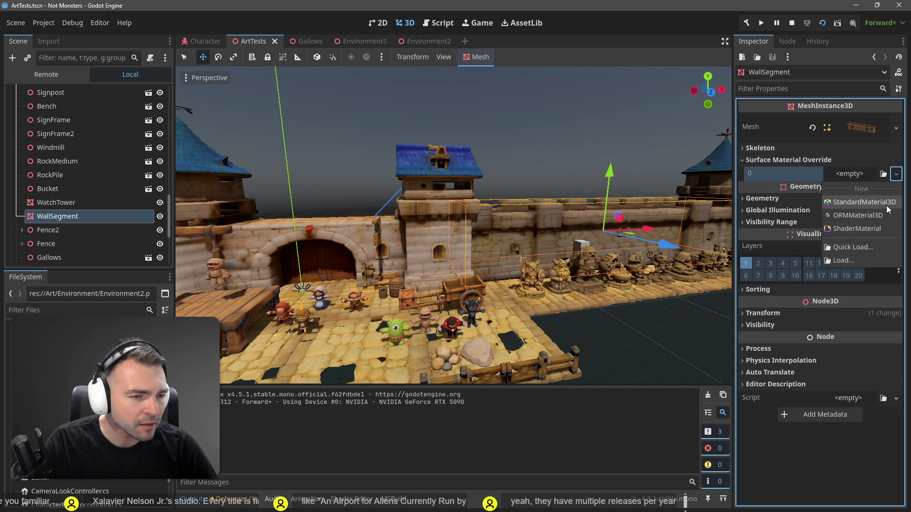
pyautogui.click(886, 204)
# - Swap the wall's material to ORMMaterial3D and another type, then clear the override
pyautogui.click(896, 183)
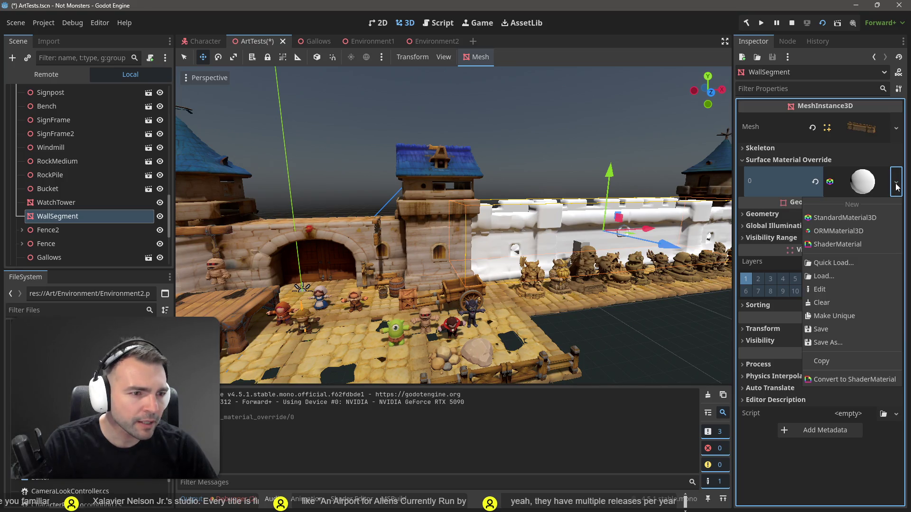
pyautogui.click(862, 229)
pyautogui.click(895, 184)
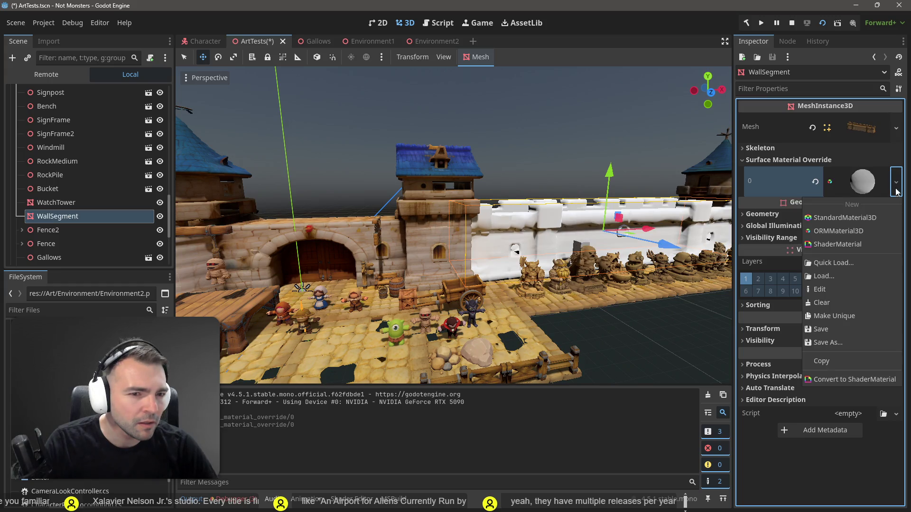
pyautogui.click(863, 246)
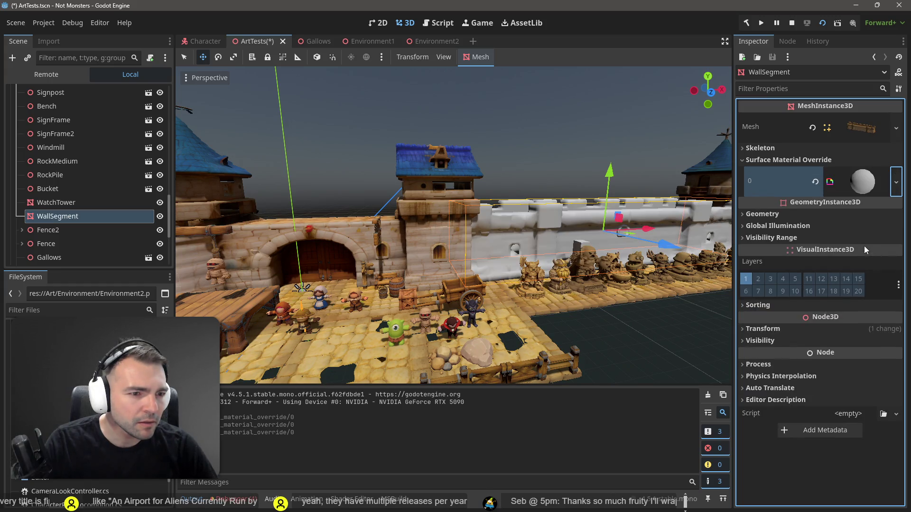
pyautogui.click(894, 188)
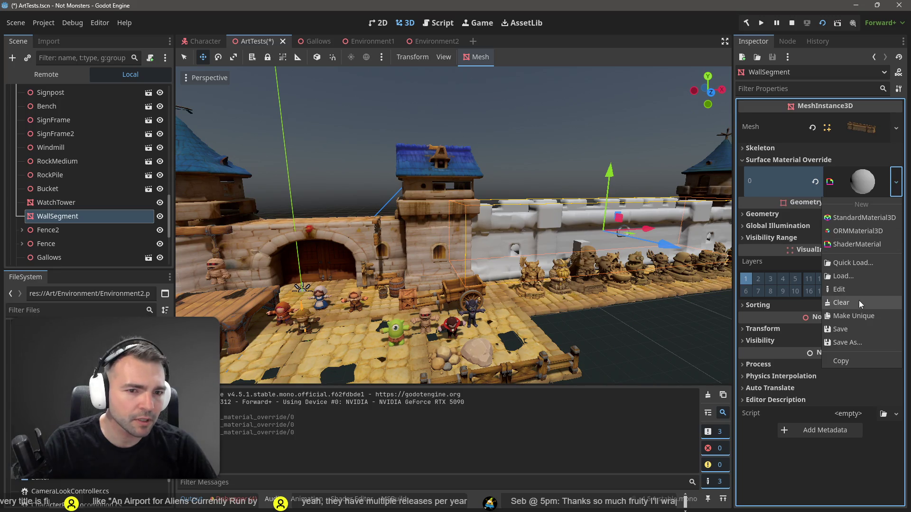
pyautogui.click(859, 301)
pyautogui.click(423, 226)
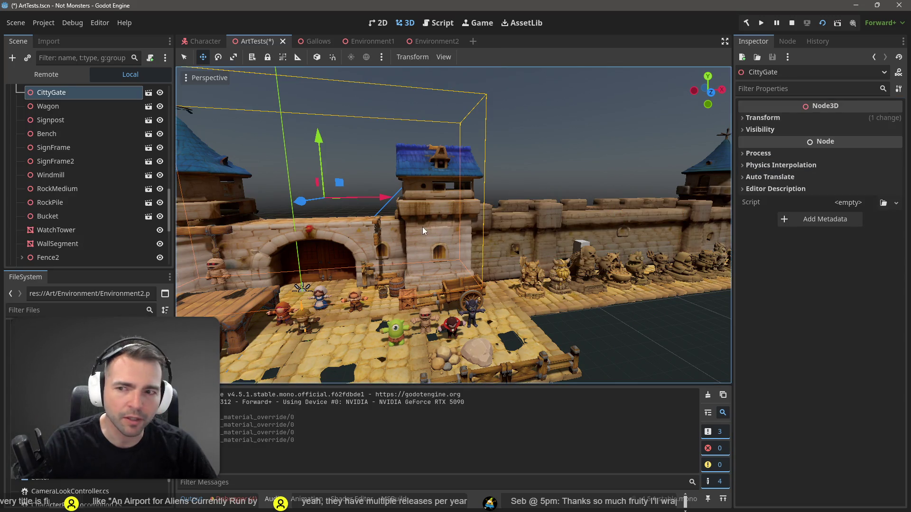
# - Open the CittyGate scene anyway, inspect its mesh's material override slot, then switch to Environment2
pyautogui.click(149, 92)
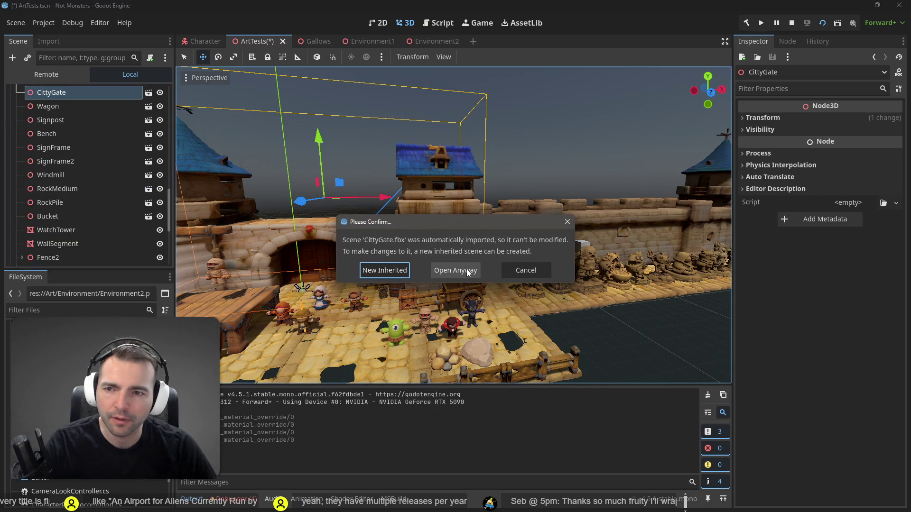
pyautogui.click(467, 270)
pyautogui.click(43, 105)
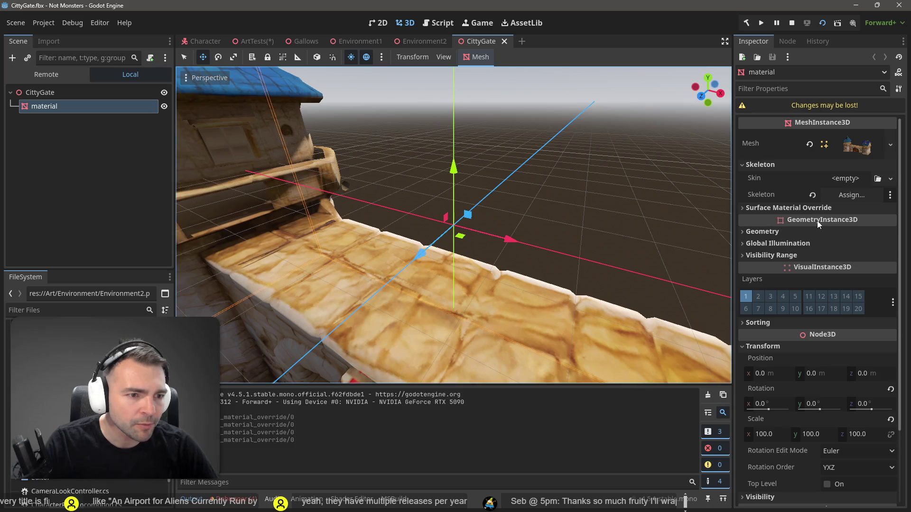
pyautogui.click(757, 207)
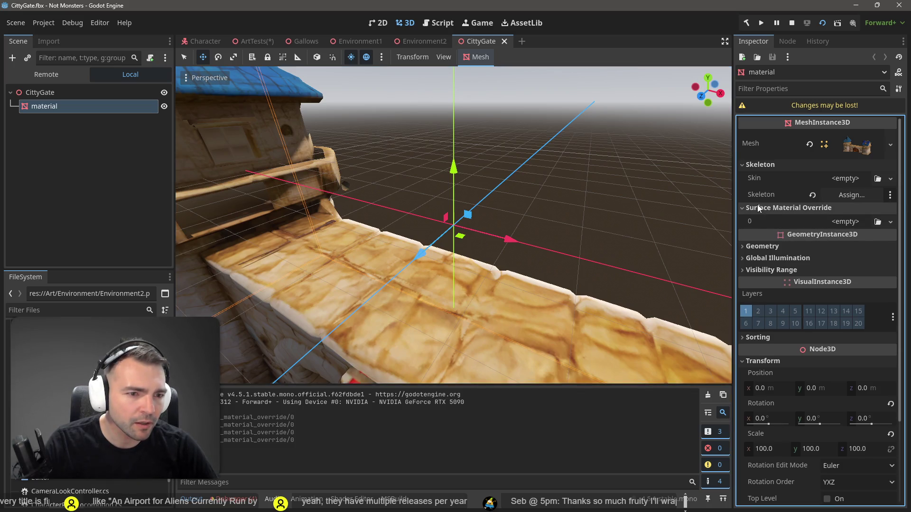
pyautogui.click(890, 222)
pyautogui.click(810, 219)
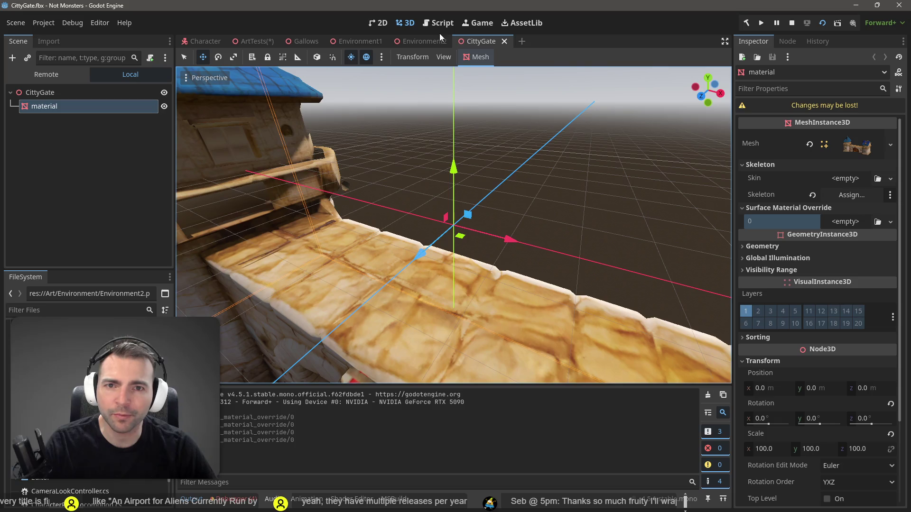
pyautogui.click(471, 39)
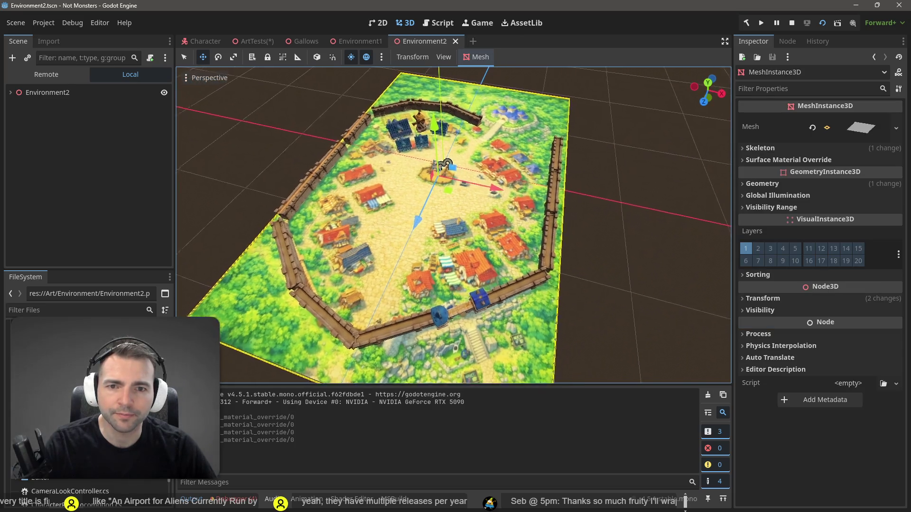
# - Look over the Environment2 walled village, then return to the ArtTests scene and zoom out
pyautogui.scroll(6, 446, 164)
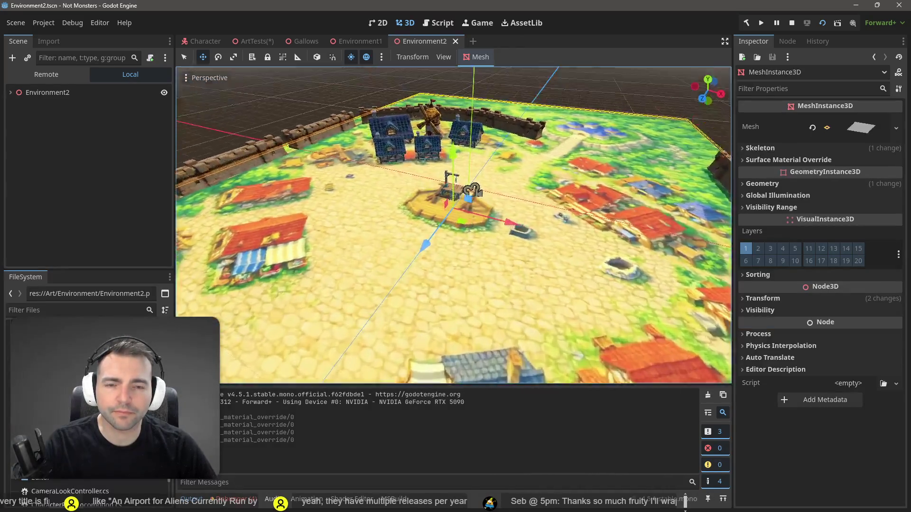
pyautogui.scroll(8, 473, 190)
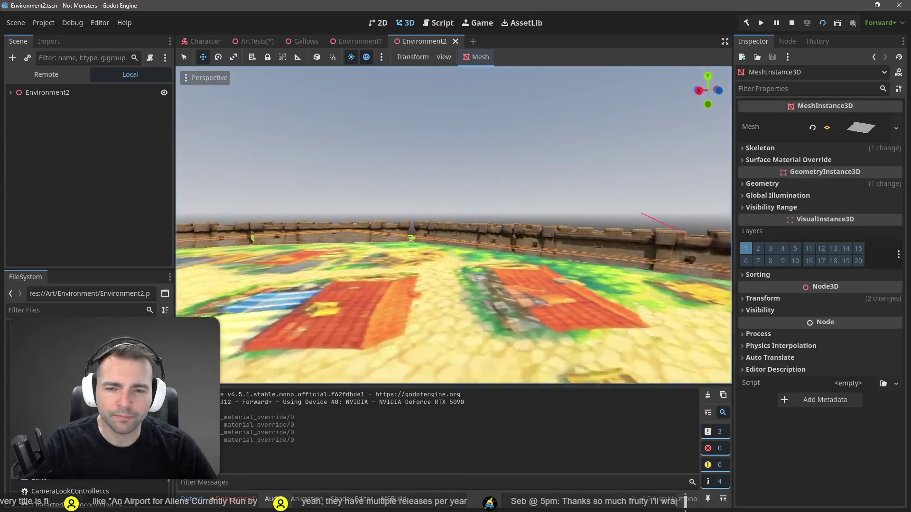
pyautogui.scroll(-10, 454, 225)
pyautogui.scroll(5, 454, 226)
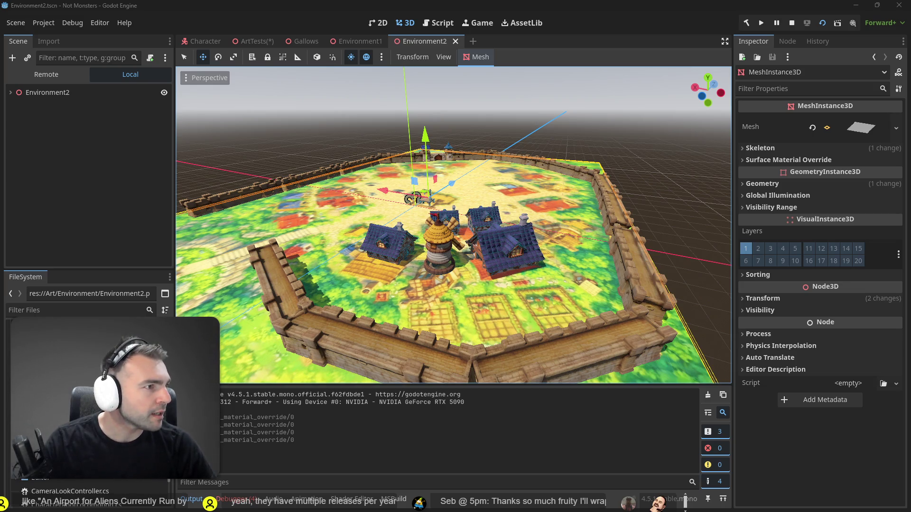
pyautogui.click(509, 157)
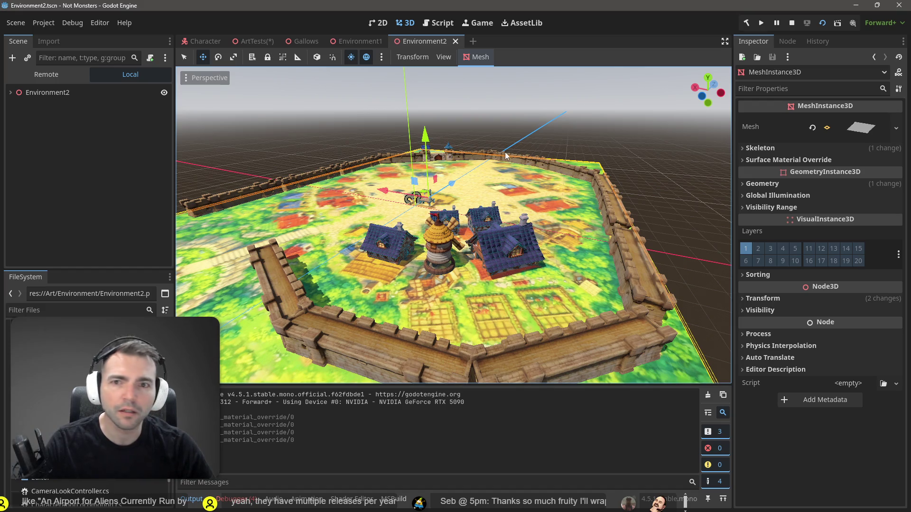
pyautogui.click(288, 41)
pyautogui.click(253, 41)
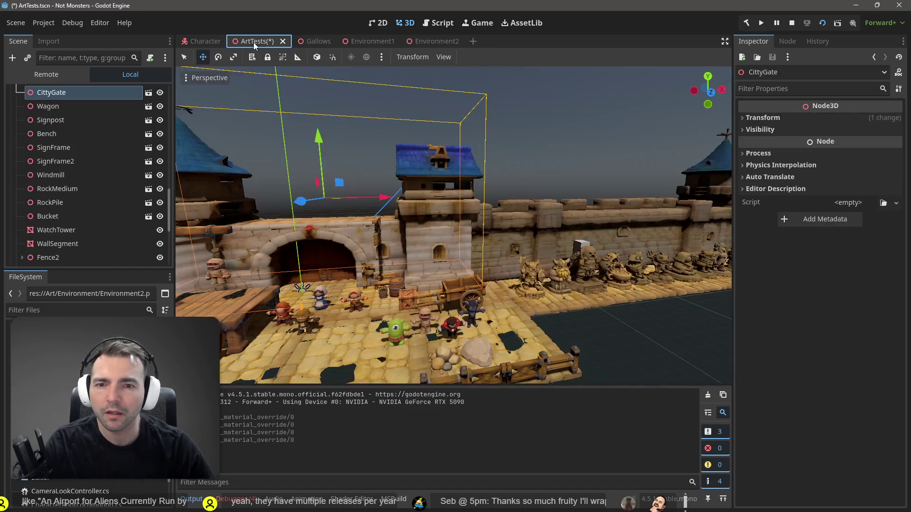
pyautogui.scroll(-8, 558, 212)
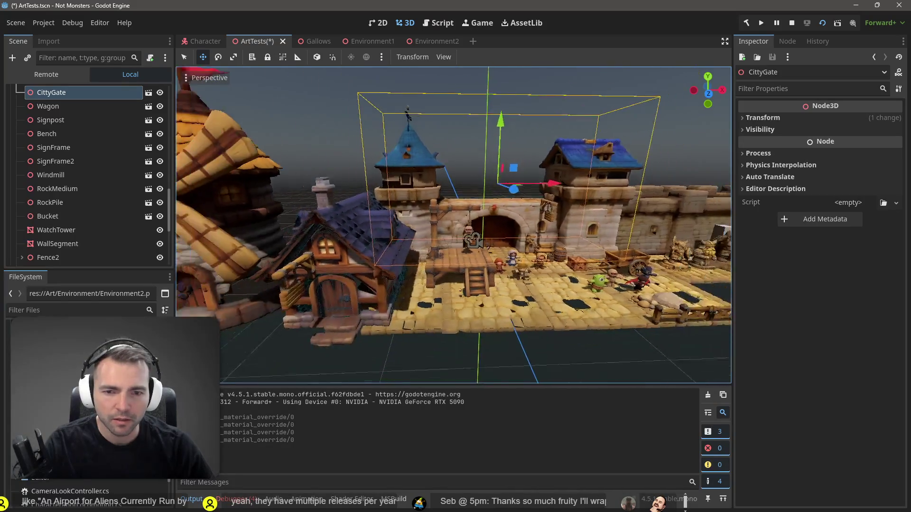